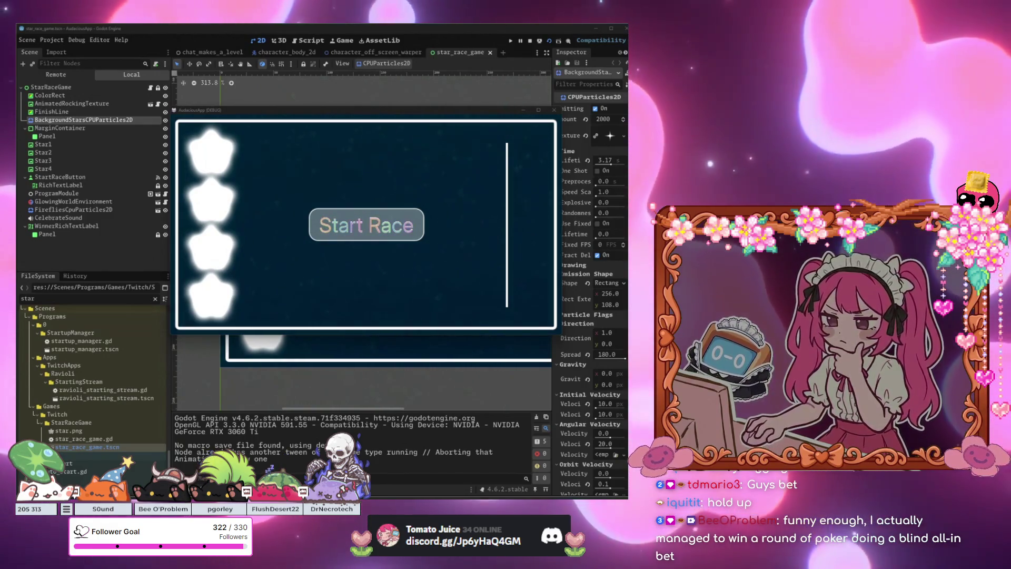
- Nudge the AudaciousApp debug window a little left, then refocus the editor
drag(487, 111, 464, 113)
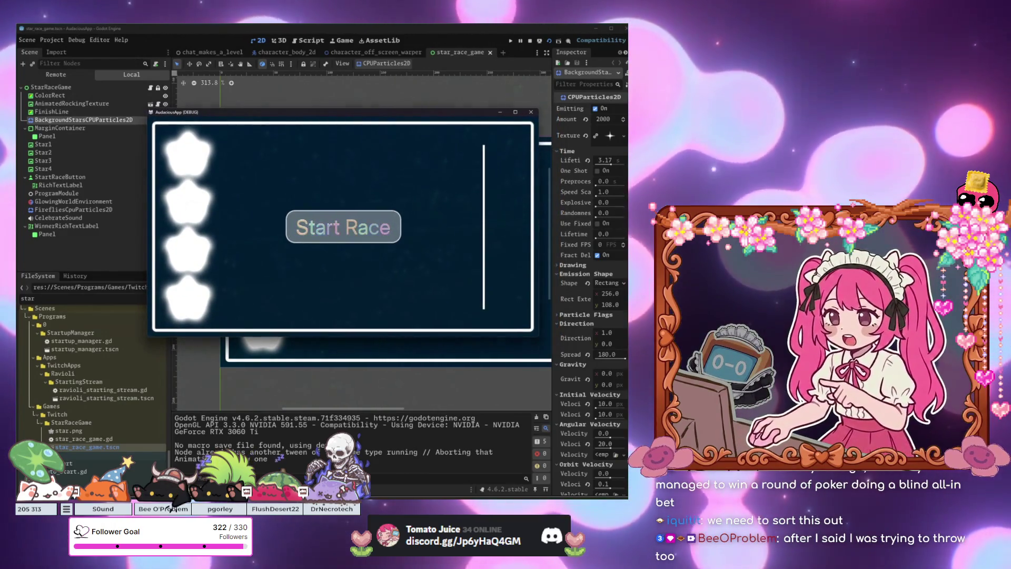
click(131, 508)
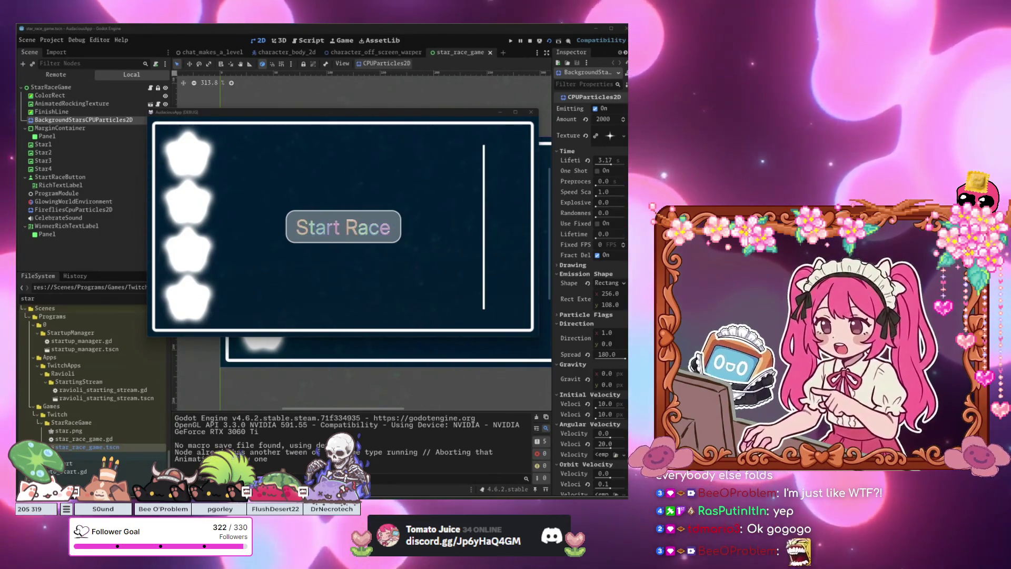
- Run two star races, the second one won by Star #4
click(361, 230)
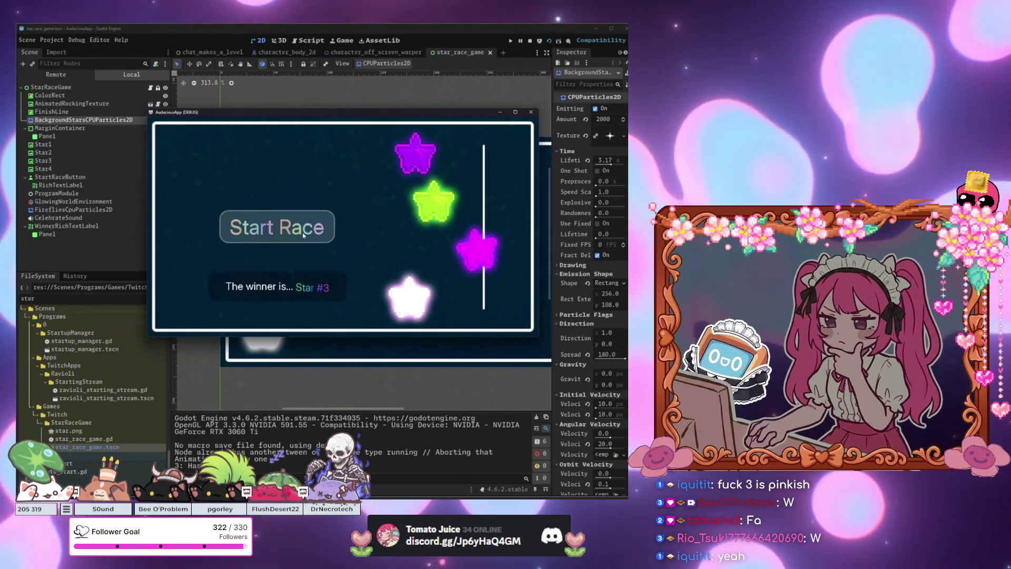
click(304, 235)
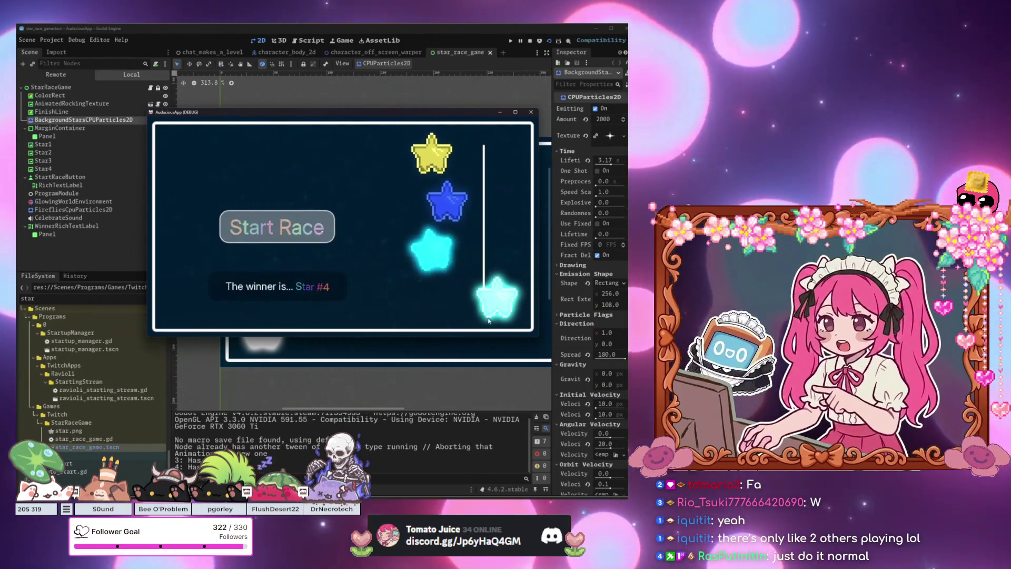
- Start two more star races, the latest won by Star #2
click(311, 230)
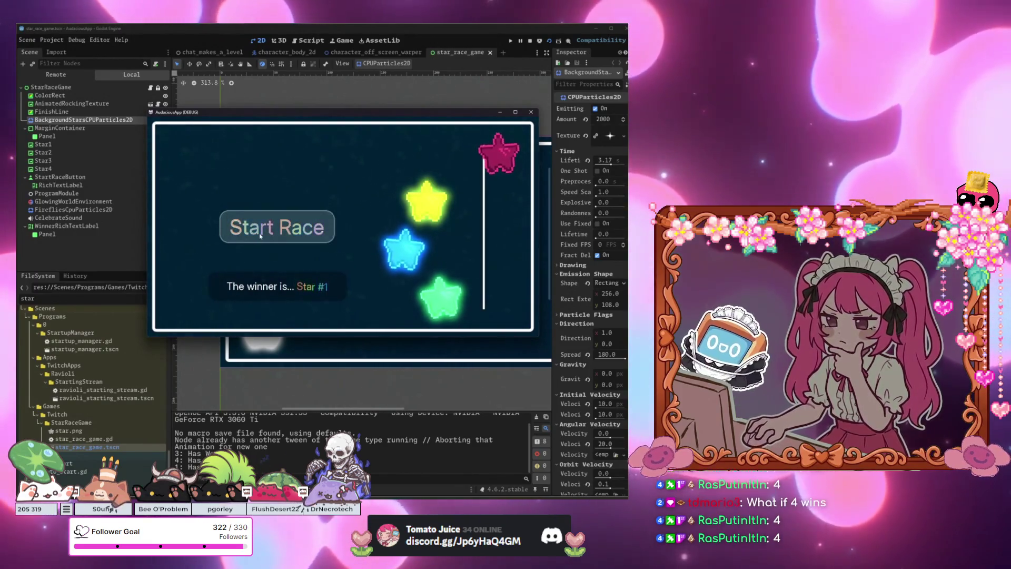
click(260, 236)
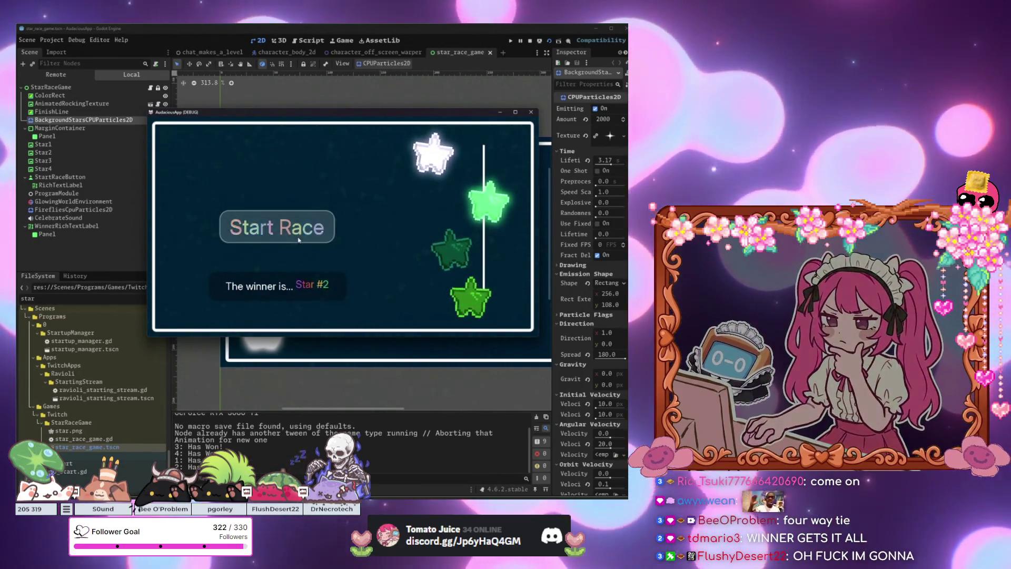
- Run one last race, then lower and close the debug game window
click(300, 235)
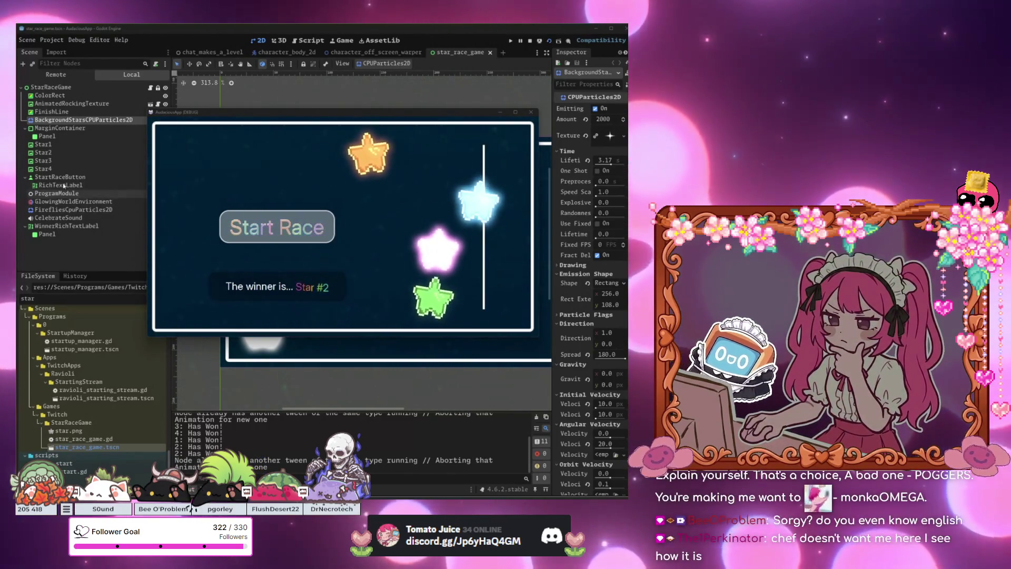
mouse_move(412, 116)
mouse_down()
mouse_move(443, 129)
mouse_move(414, 134)
mouse_up()
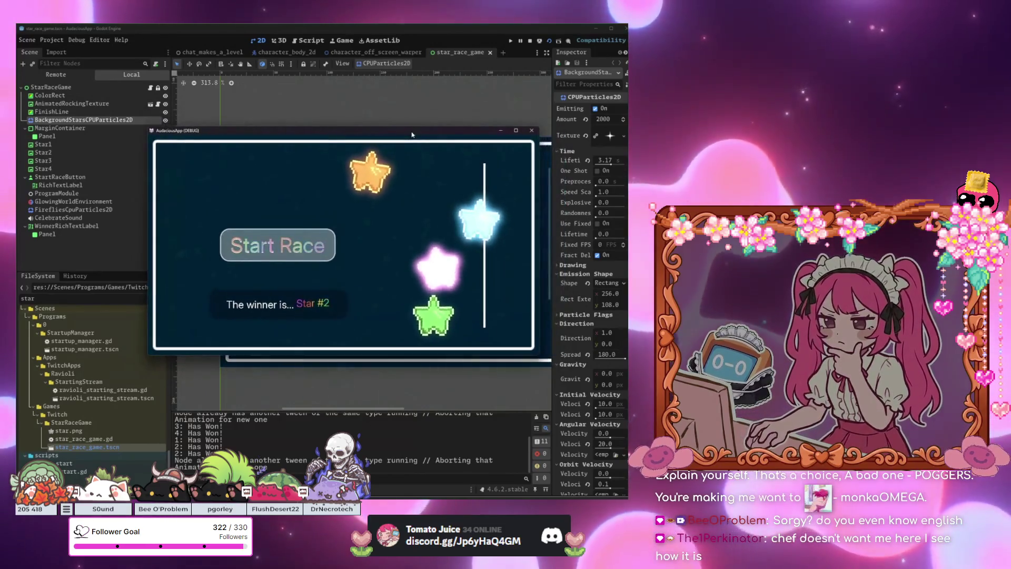
click(531, 130)
scroll(381, 298, down, 4)
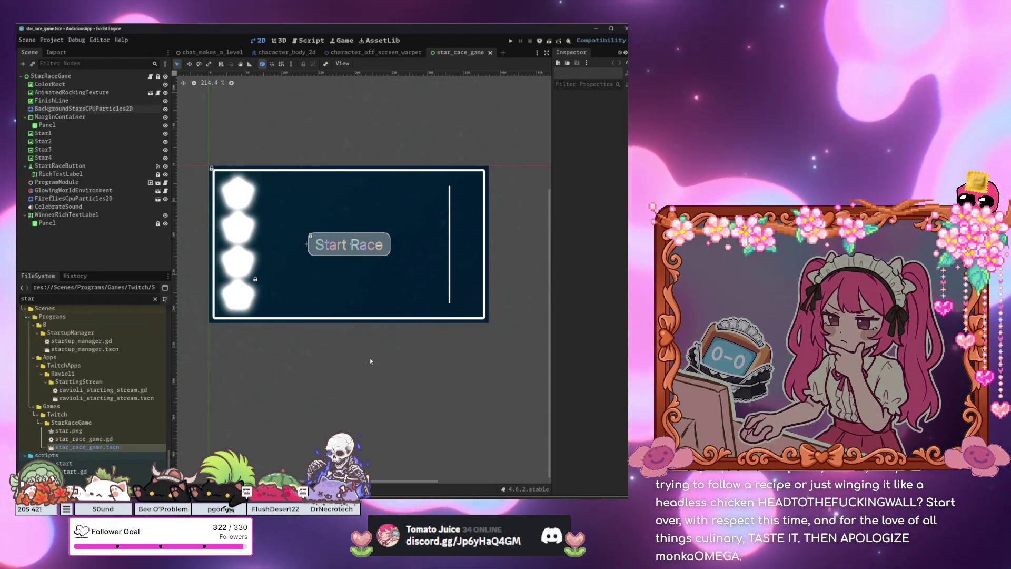
- Move GlowingWorldEnvironment to the end of the chat_makes_a_level tree and save the scene
click(256, 50)
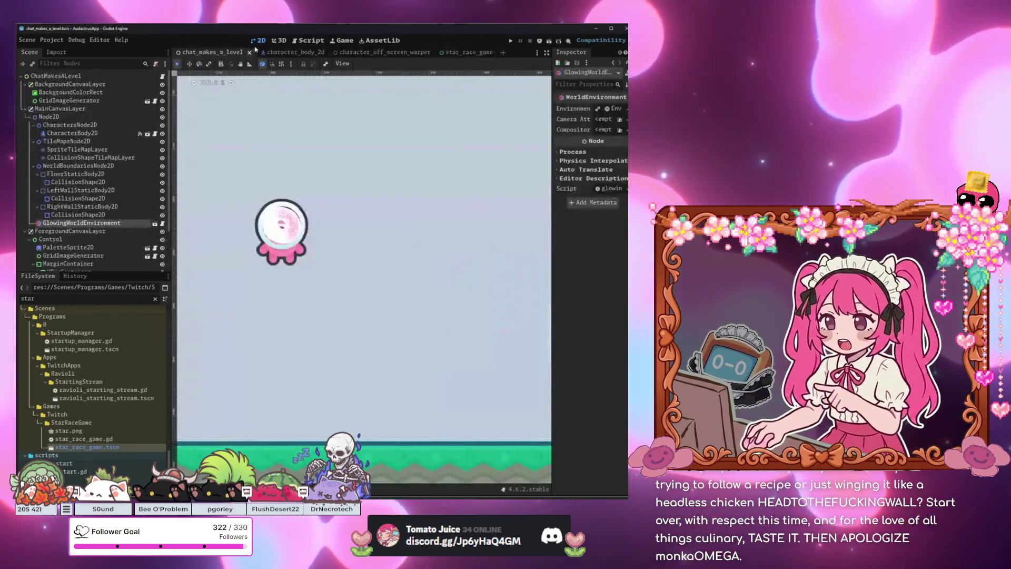
scroll(279, 158, up, 2)
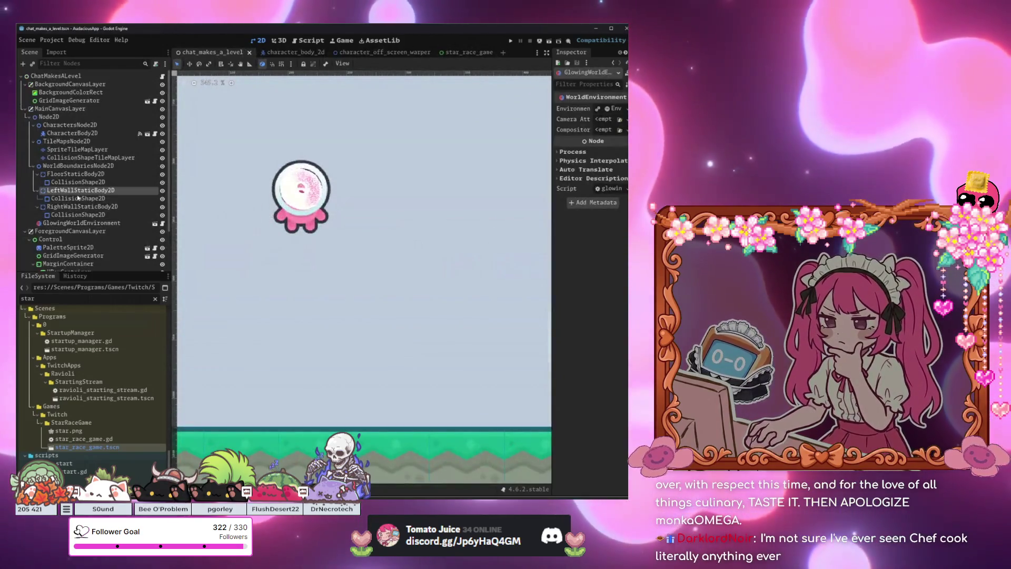
drag(59, 80, 58, 77)
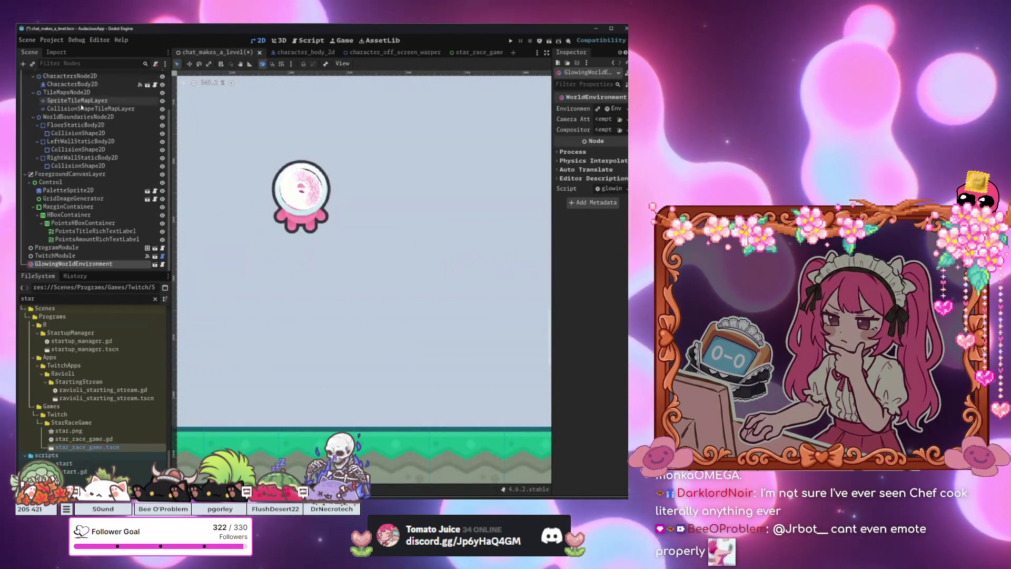
key(ctrl+s)
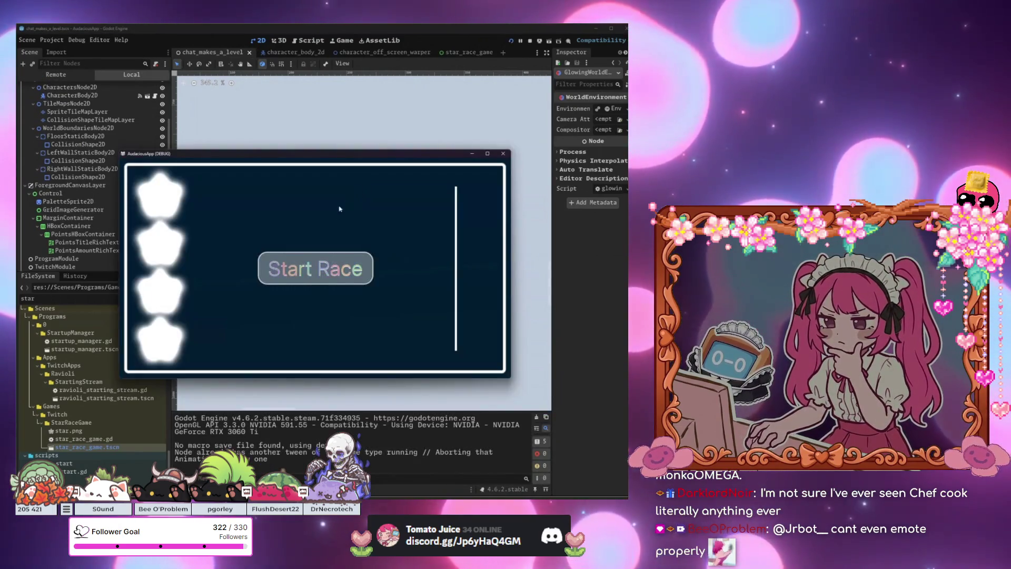
- Set chat_makes_a_level as the main scene and run the project
click(503, 154)
right_click(197, 52)
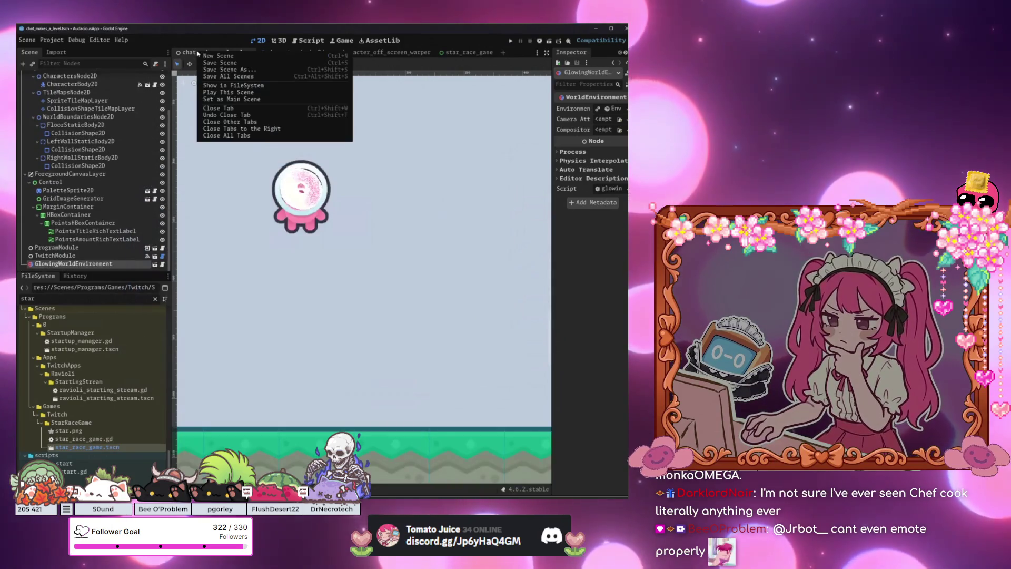
click(222, 92)
key(F5)
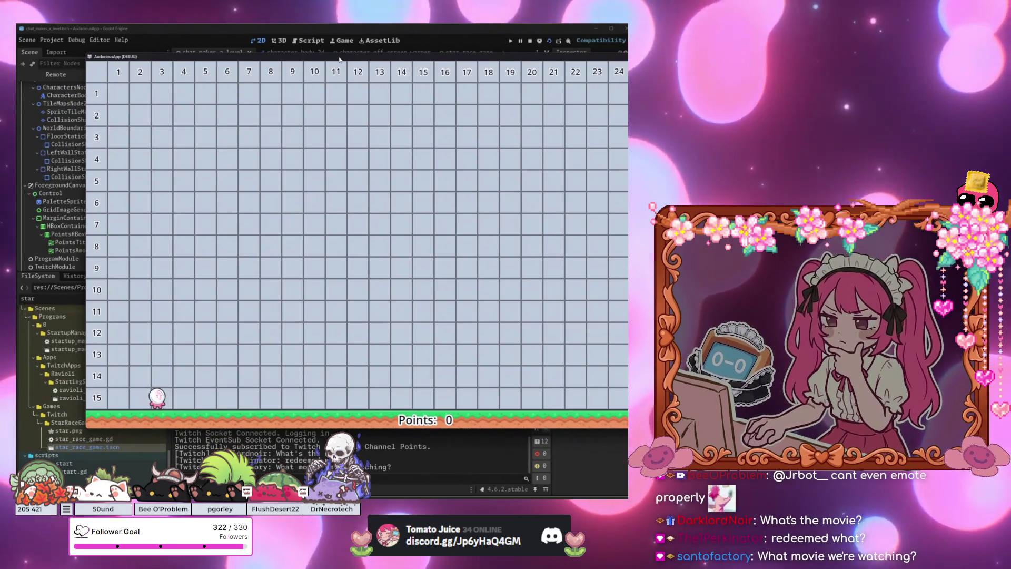
- Reparent GlowingWorldEnvironment under MainCanvasLayer and save the level
mouse_move(340, 59)
mouse_down()
mouse_move(256, 290)
mouse_move(265, 404)
mouse_up()
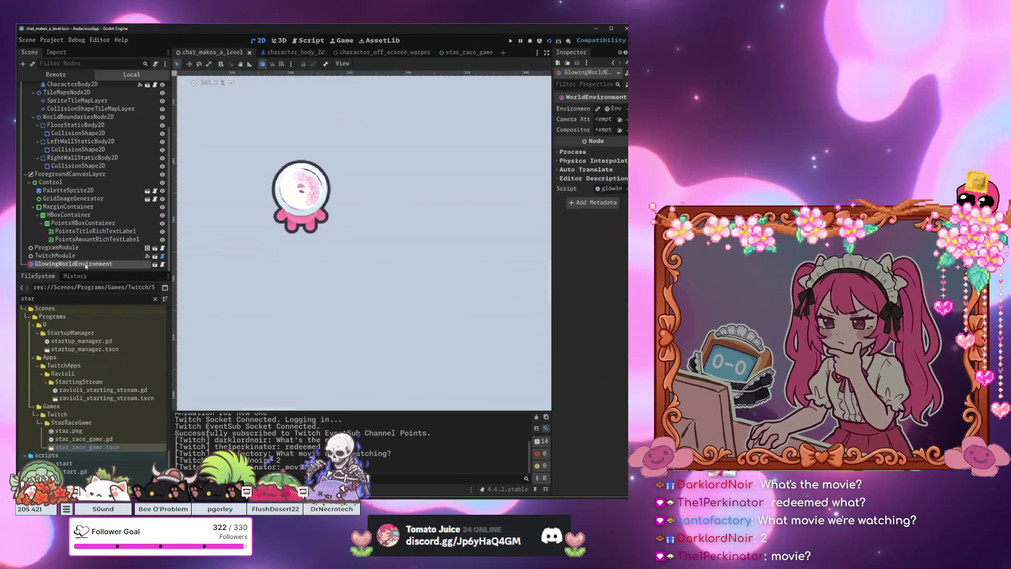
mouse_move(86, 266)
mouse_down()
mouse_move(55, 221)
mouse_move(54, 145)
mouse_move(47, 230)
mouse_up()
key(ctrl+s)
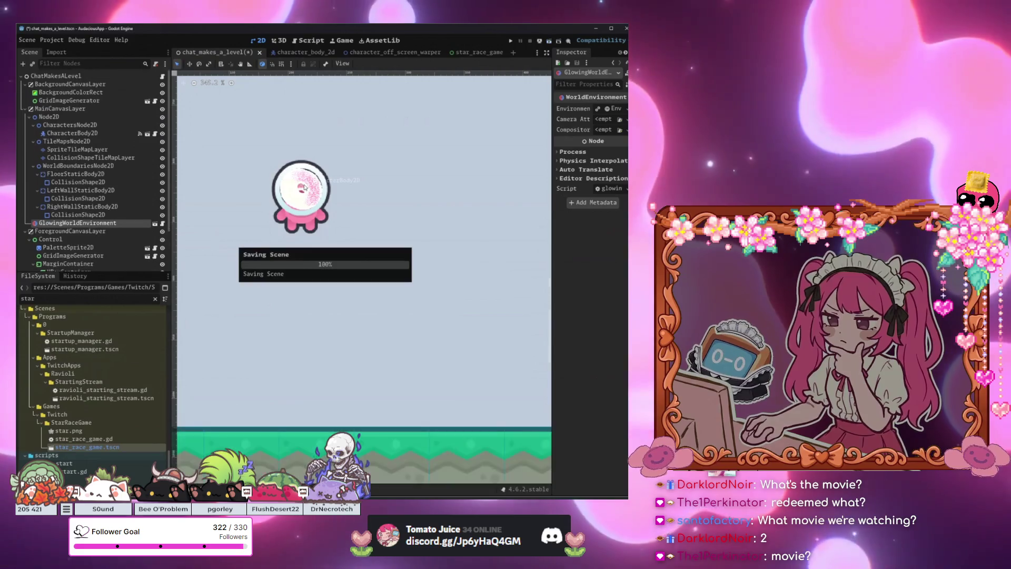
- Run the grid game, close it, and launch it again
key(F5)
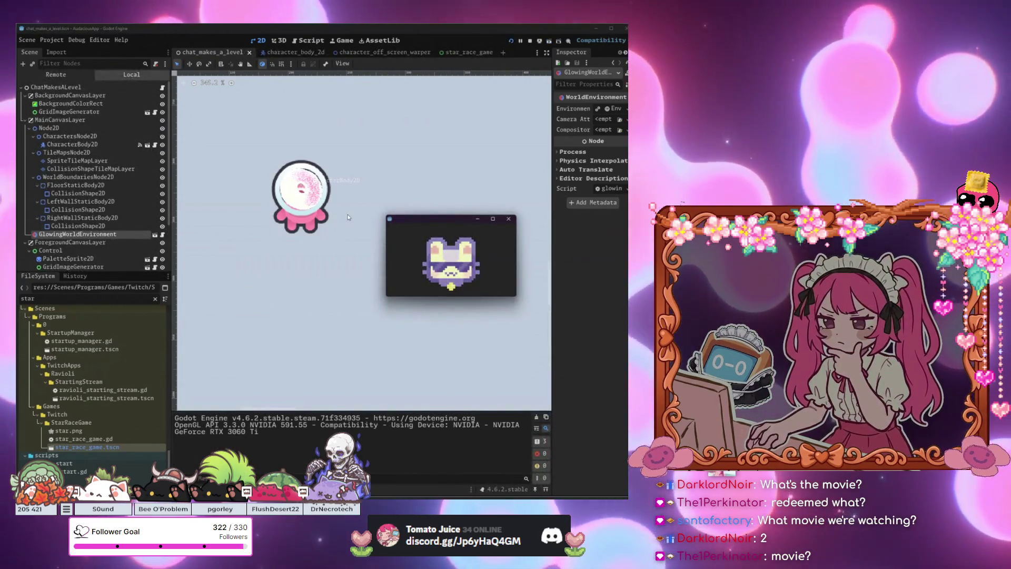
click(502, 155)
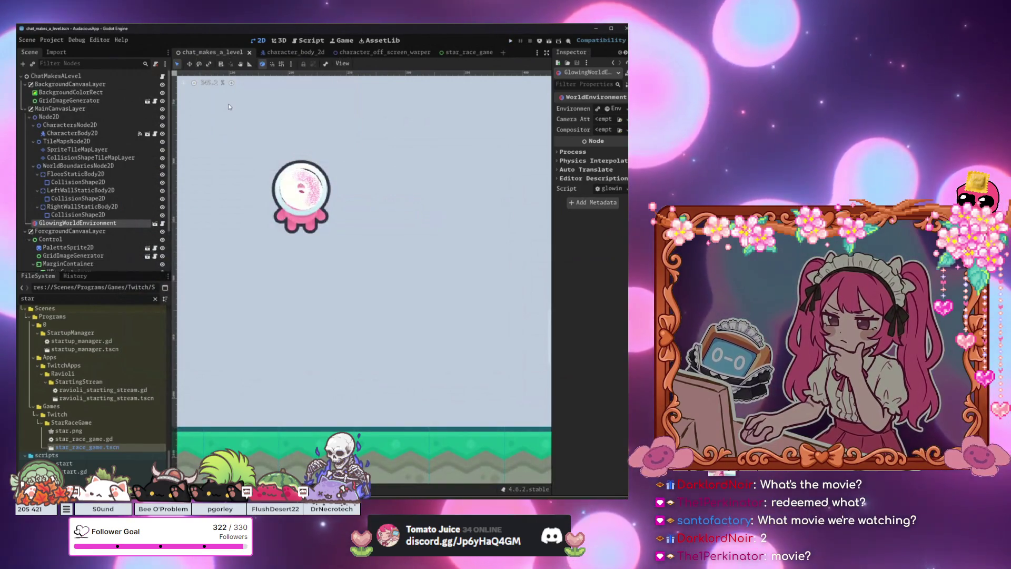
key(F5)
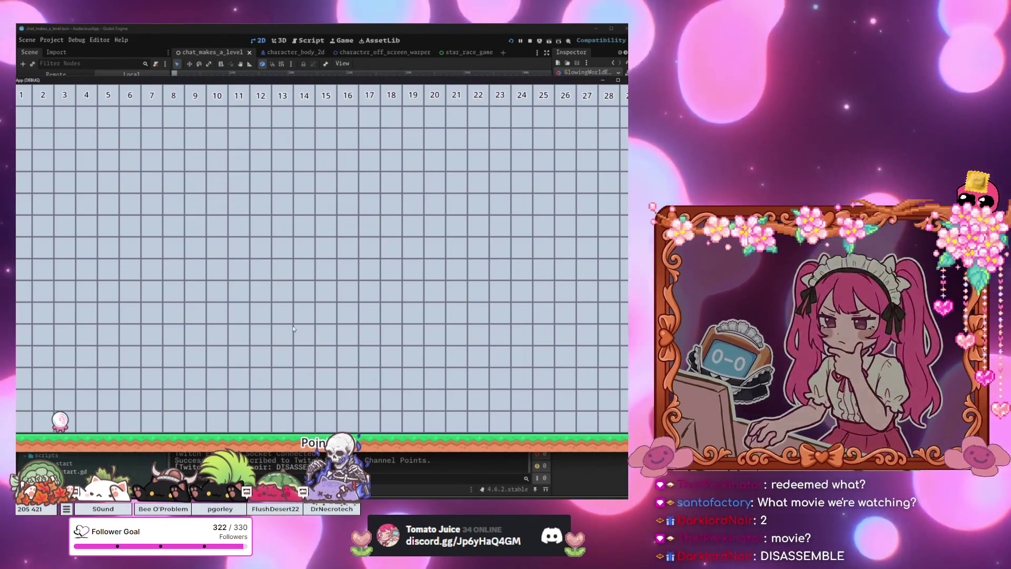
- Shift the running grid game window so the level's scene tree is visible
drag(296, 81, 327, 62)
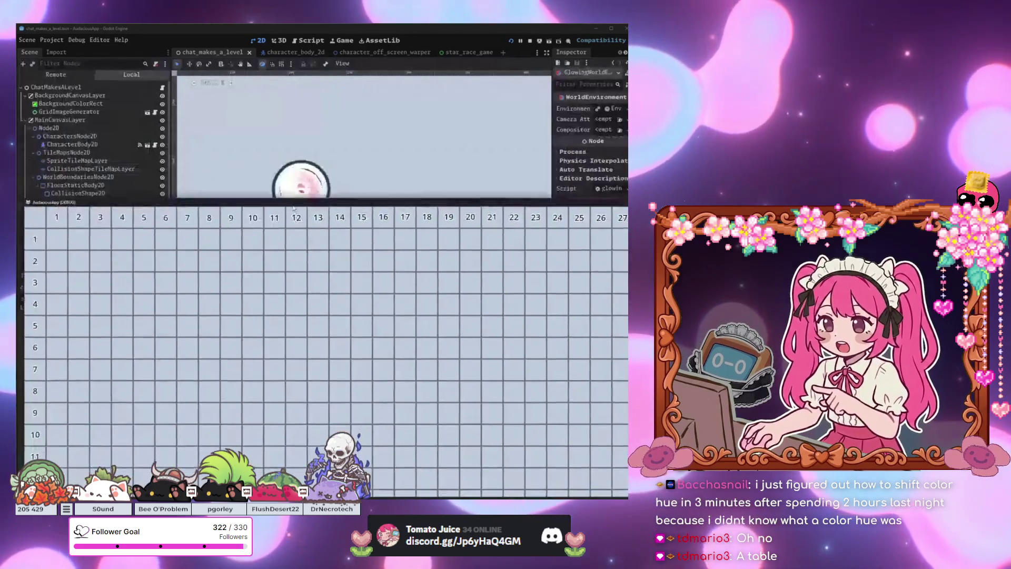
- Reset PeachOhSprite2D's Self Modulate, set it to dfdfdf, and save character_body_2d
click(288, 53)
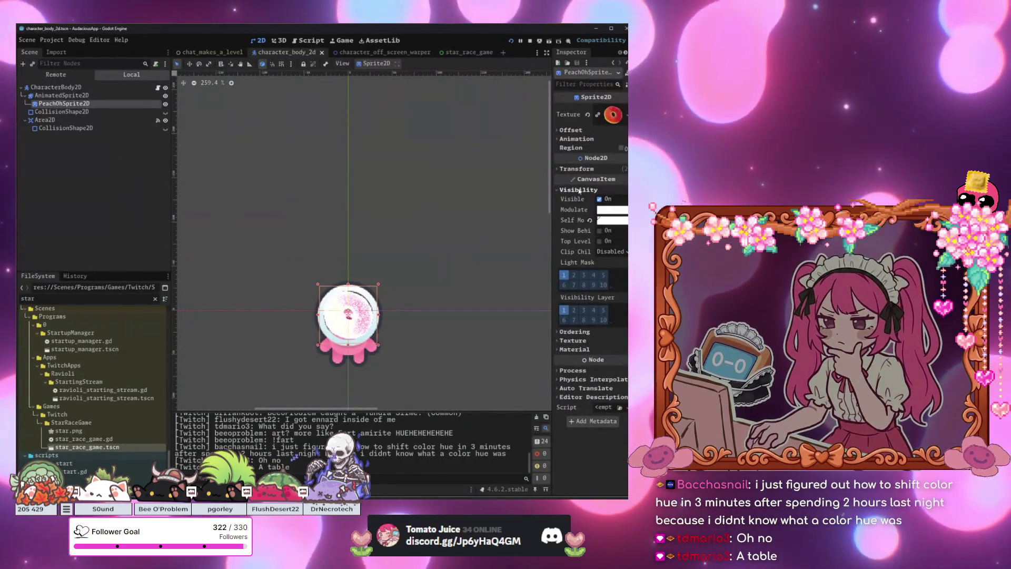
click(590, 221)
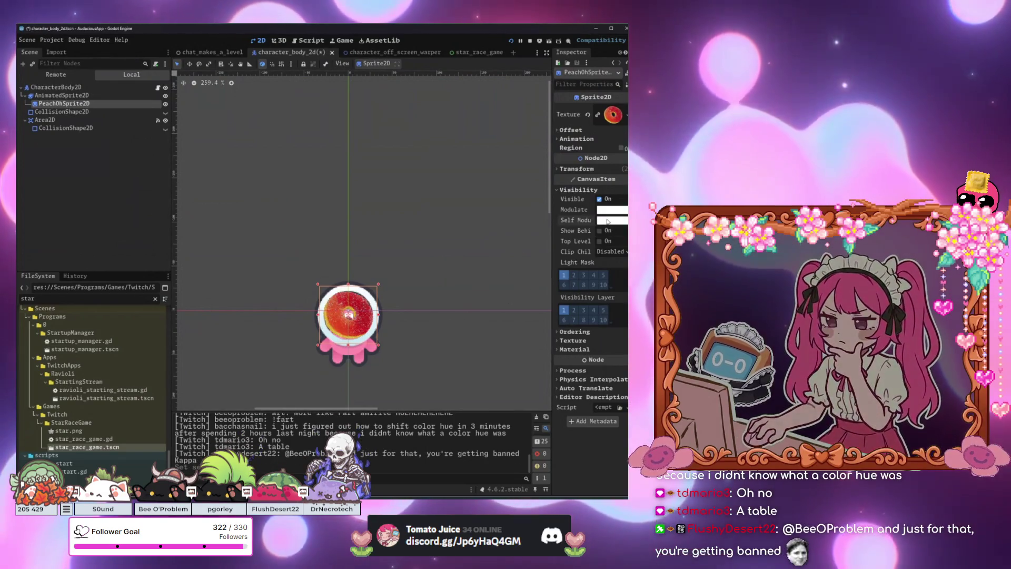
click(609, 221)
drag(626, 365, 624, 365)
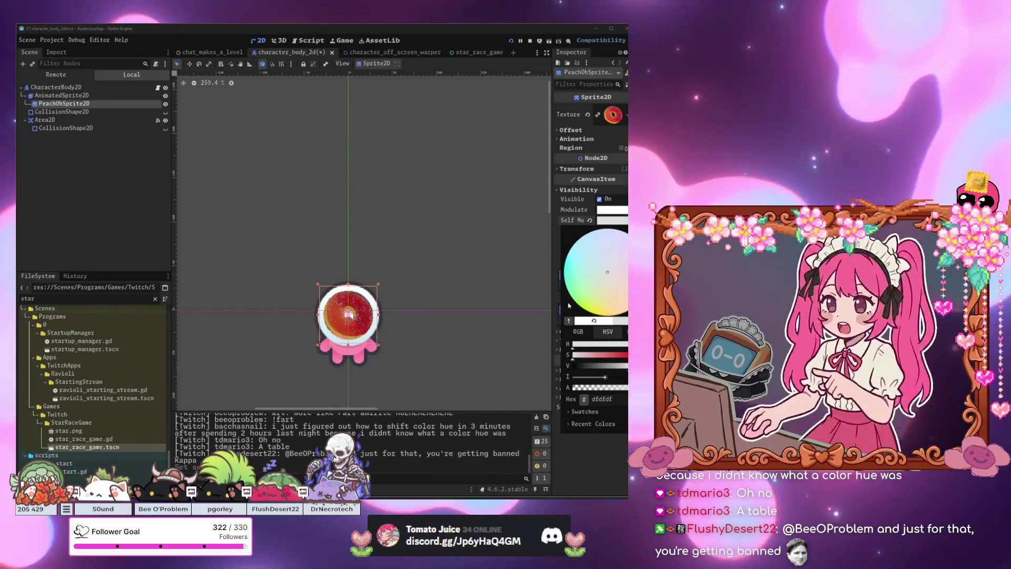
click(476, 341)
key(ctrl+s)
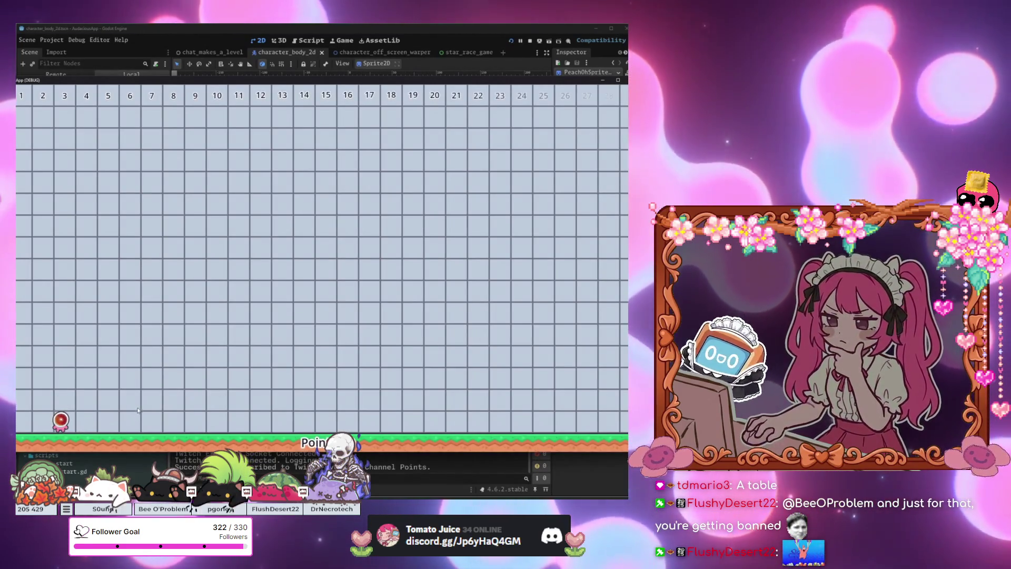
- Walk the character right across the grid game, then return to the editor's 2D view
key(Right)
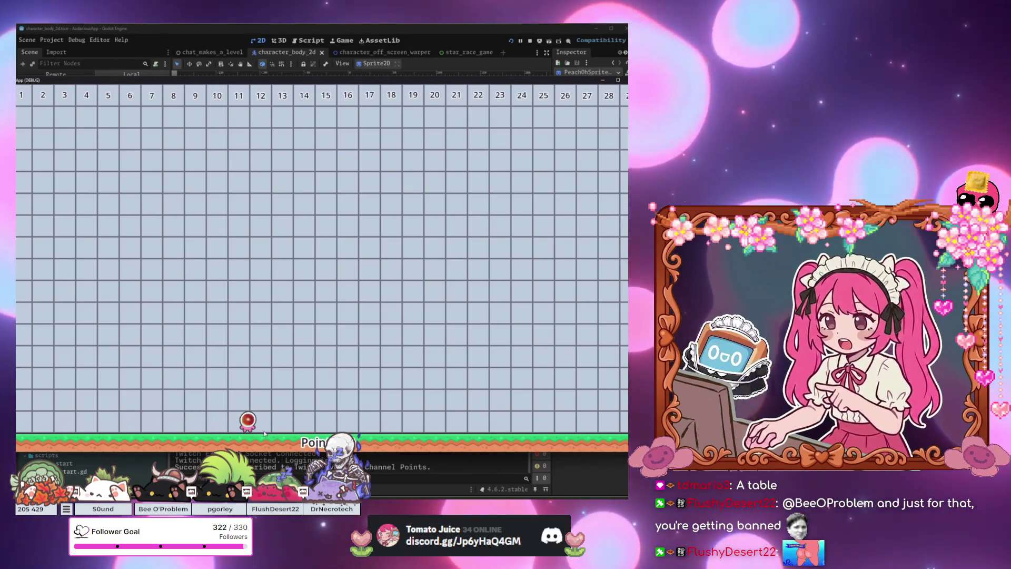
key(Right)
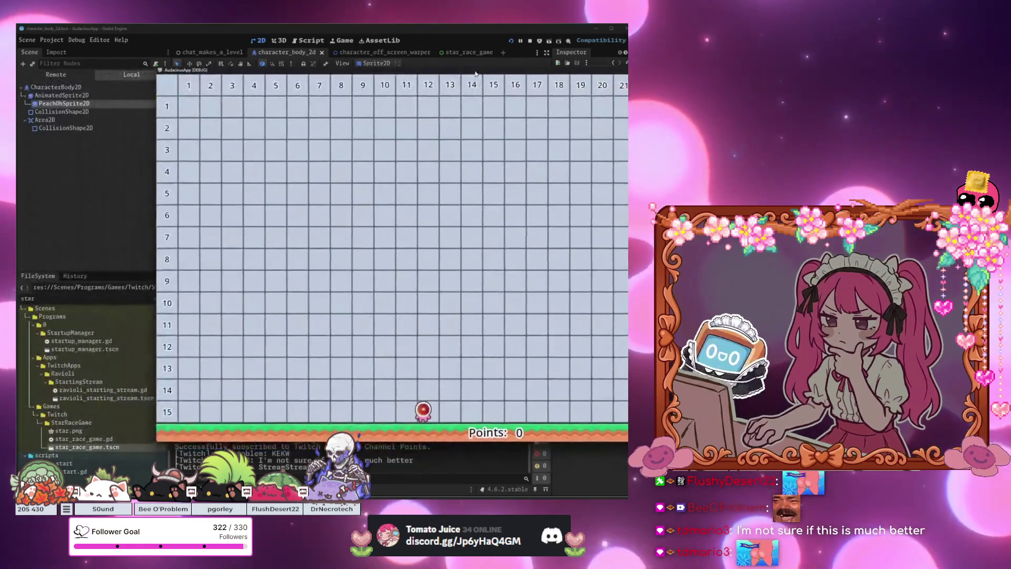
click(265, 49)
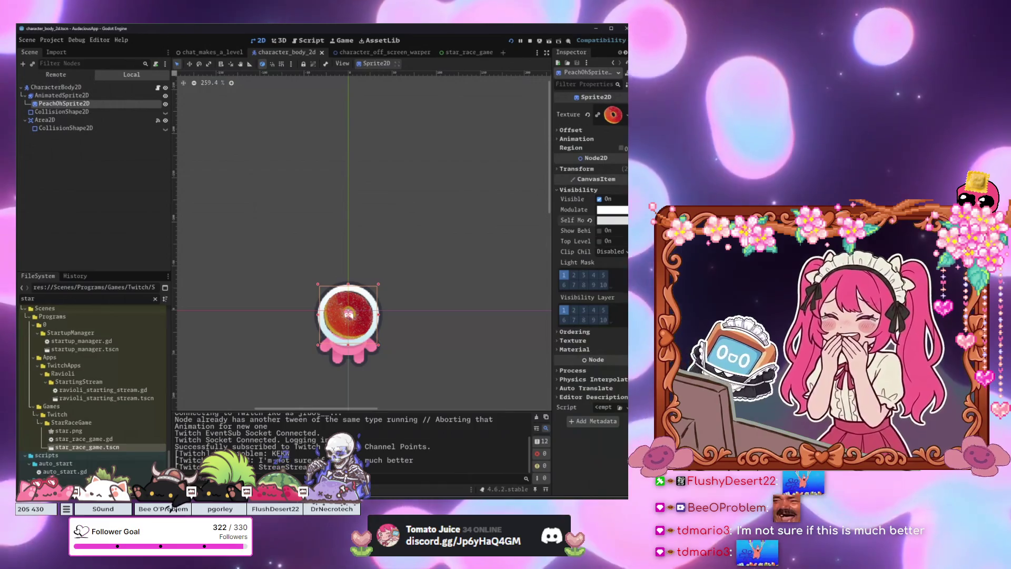
key(alt+Tab)
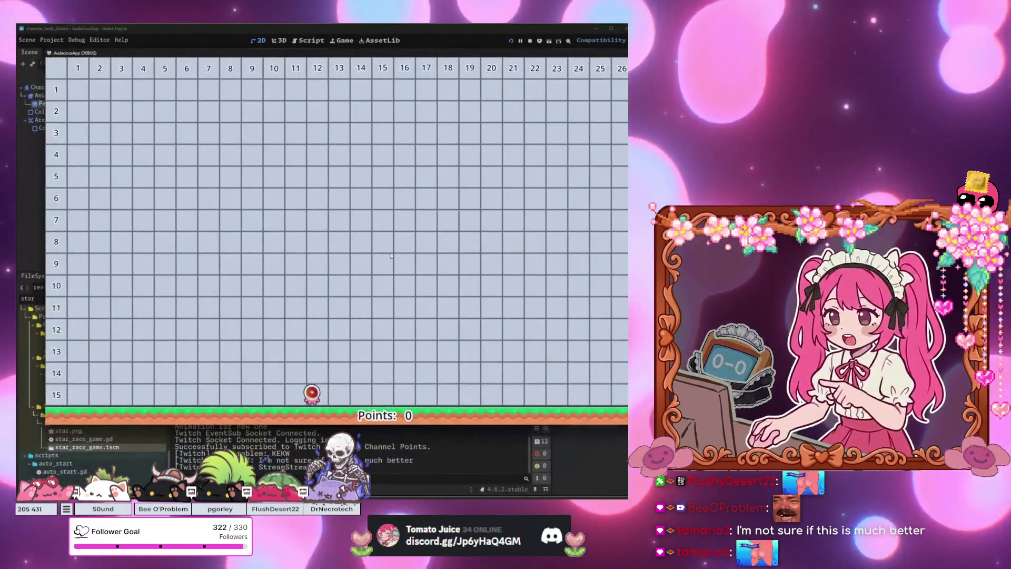
key(Right)
key(Left)
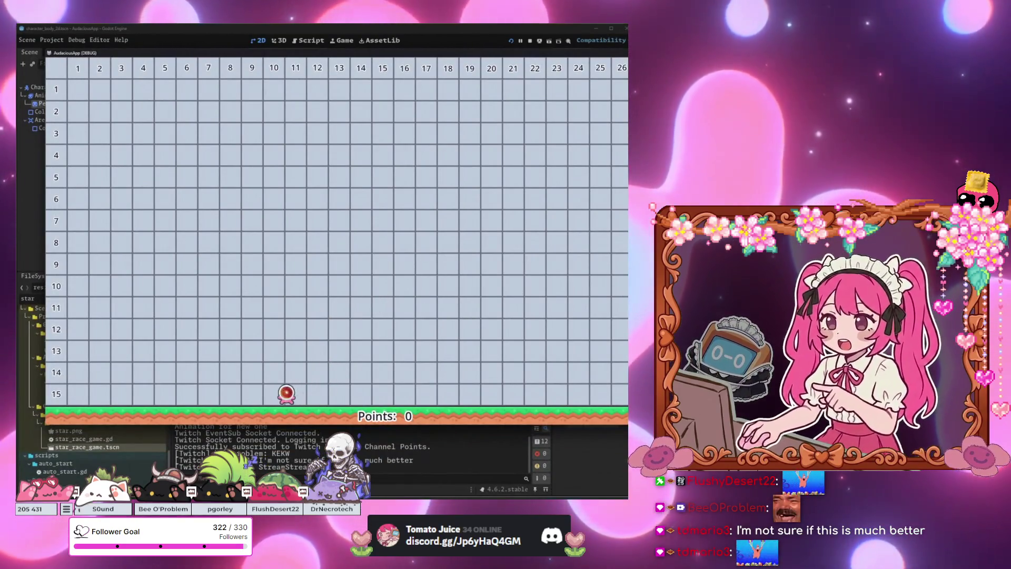
key(Right)
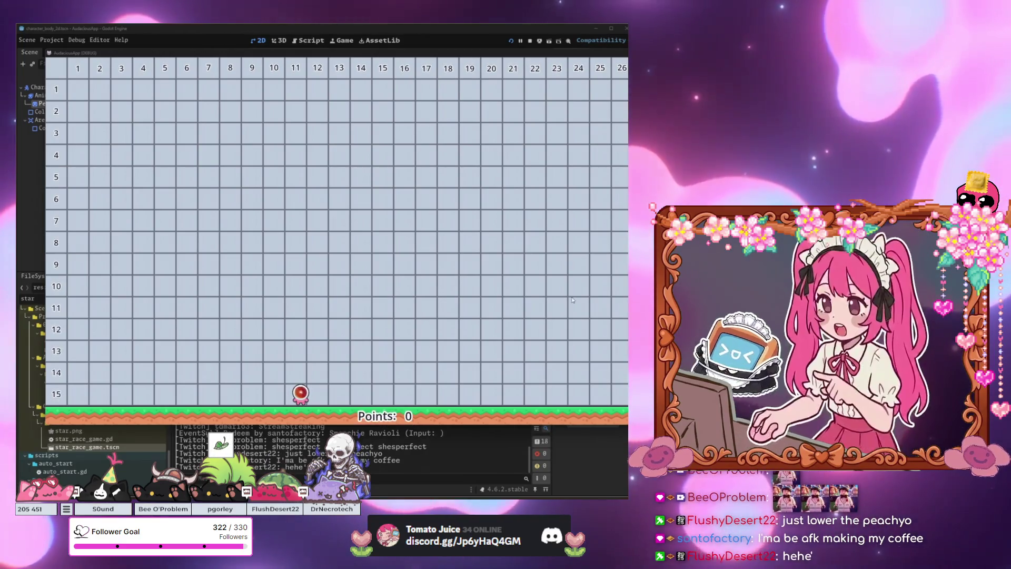
key(Right)
key(Right)
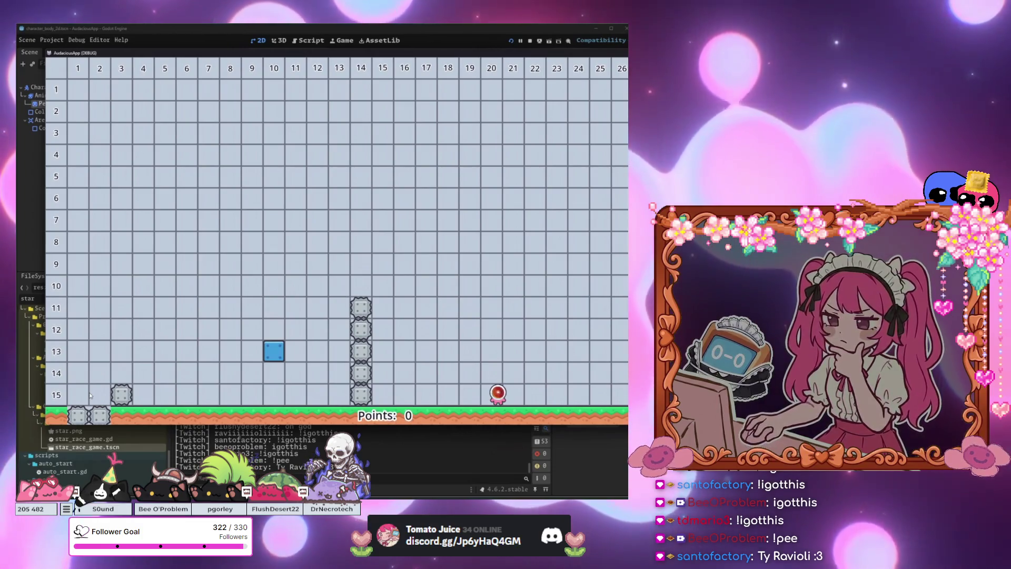
key(space)
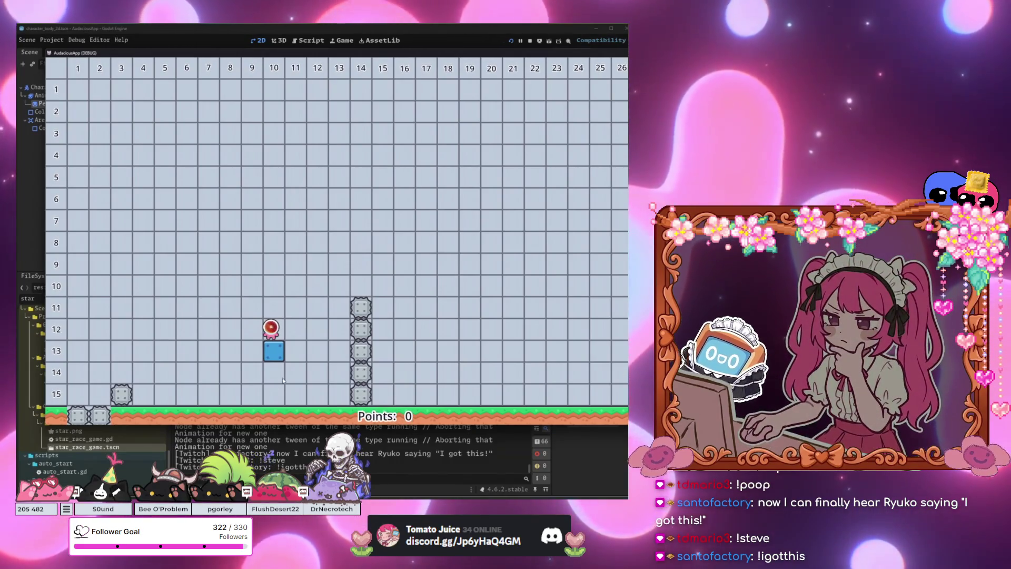
key(F8)
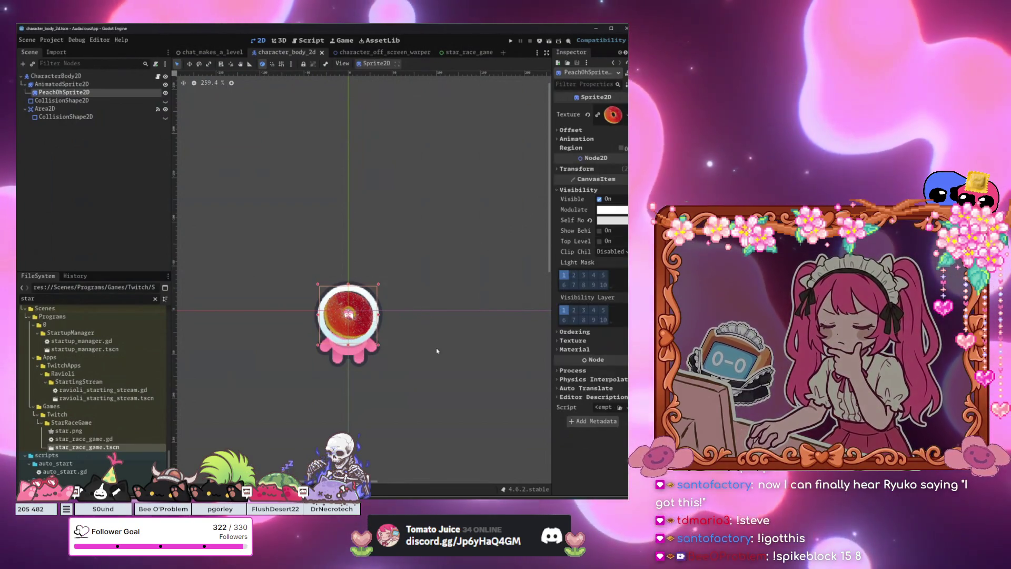
- Move the donut sprite down and left, then scale it up evenly
scroll(387, 352, up, 4)
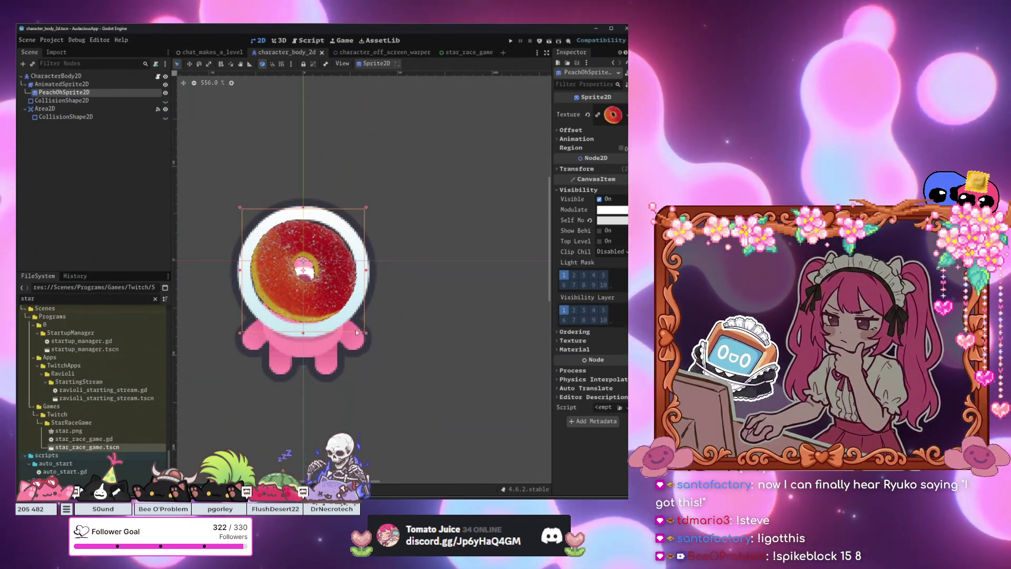
mouse_move(319, 262)
mouse_down()
mouse_move(275, 360)
mouse_move(255, 349)
mouse_move(293, 303)
mouse_up()
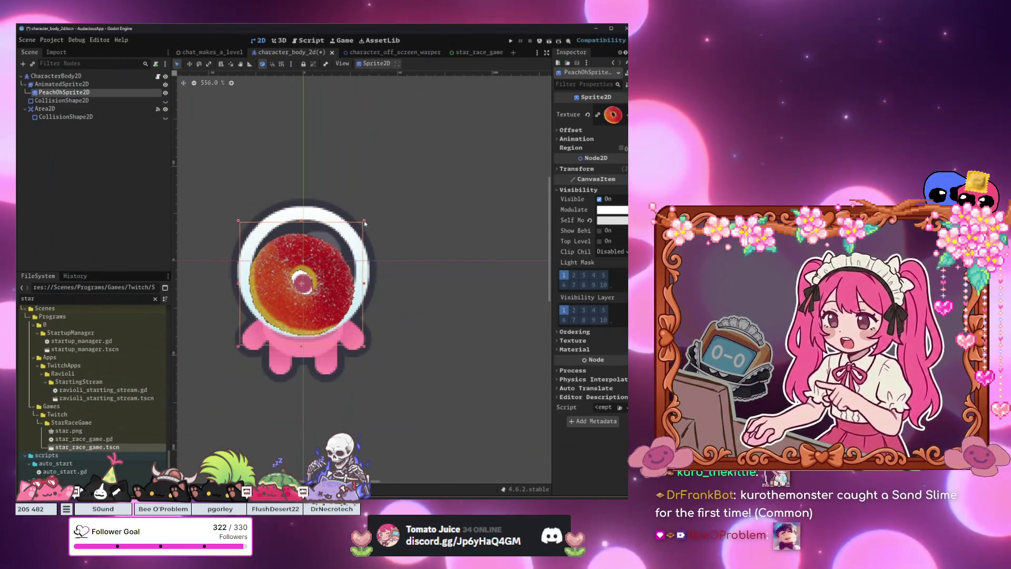
drag(370, 267, 369, 239)
scroll(401, 270, down, 2)
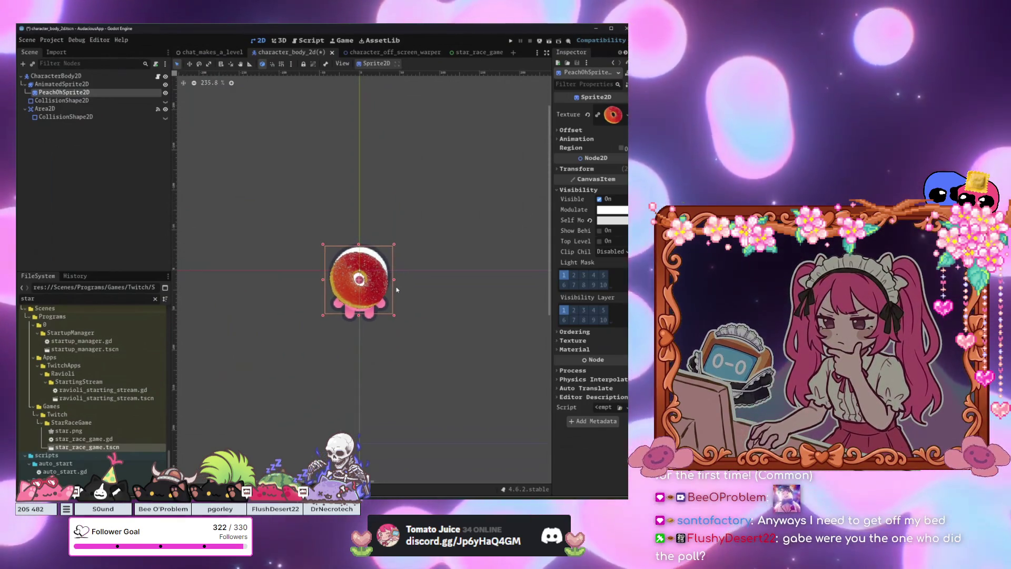
scroll(468, 318, down, 1)
click(468, 318)
- Save the character_body_2d scene and run the game to test the resized donut sprite
scroll(363, 284, up, 6)
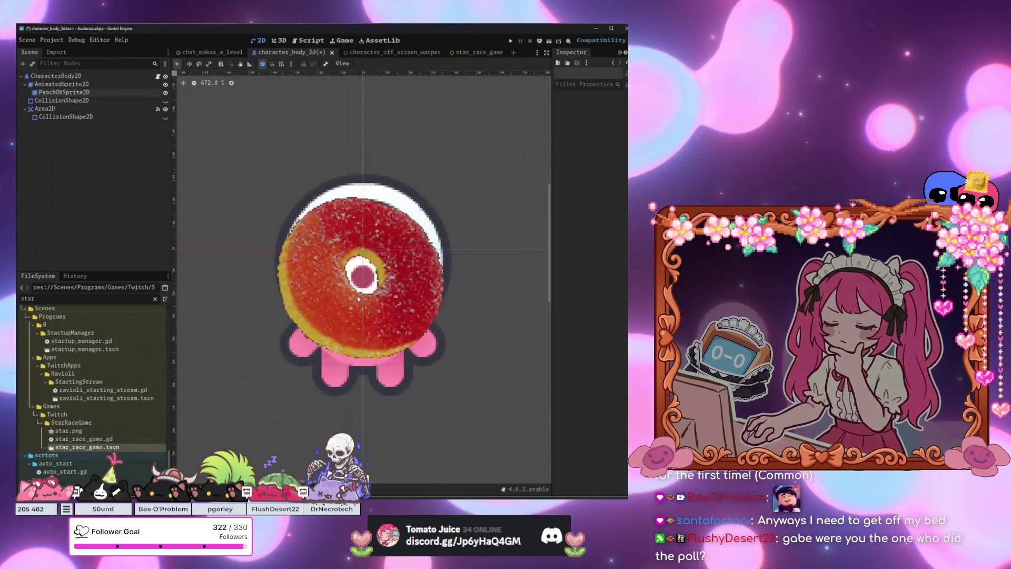
click(386, 308)
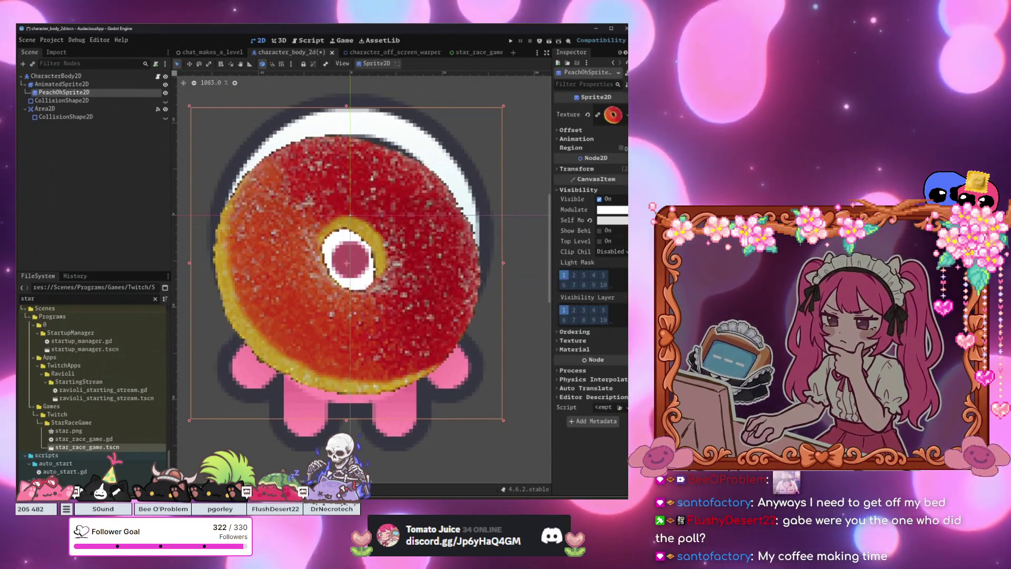
click(372, 463)
key(ctrl+s)
key(F5)
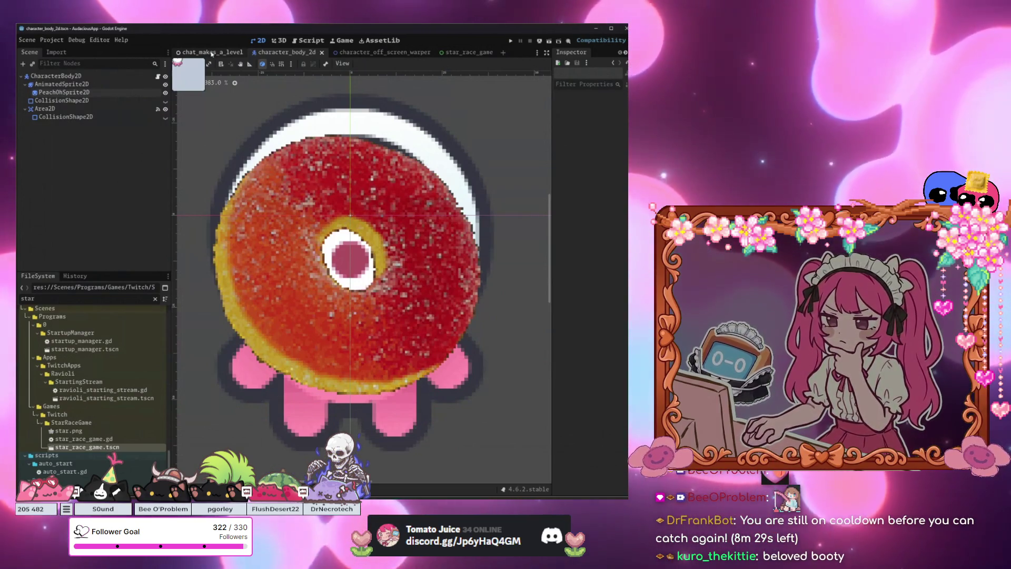
click(273, 313)
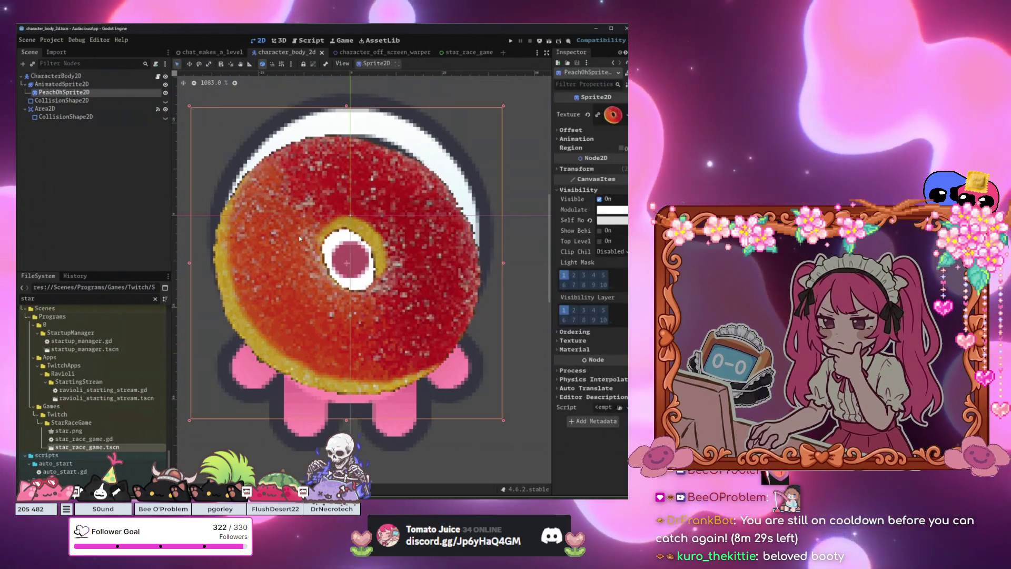
scroll(274, 314, down, 3)
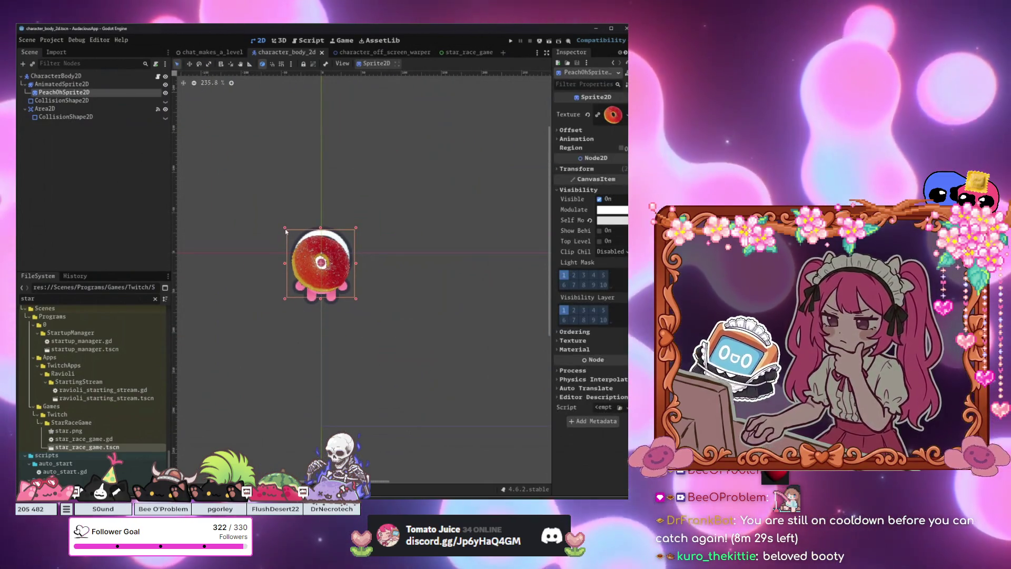
- Shrink the donut sprite and duplicate it as PeachOhSprite2D2
drag(286, 230, 342, 298)
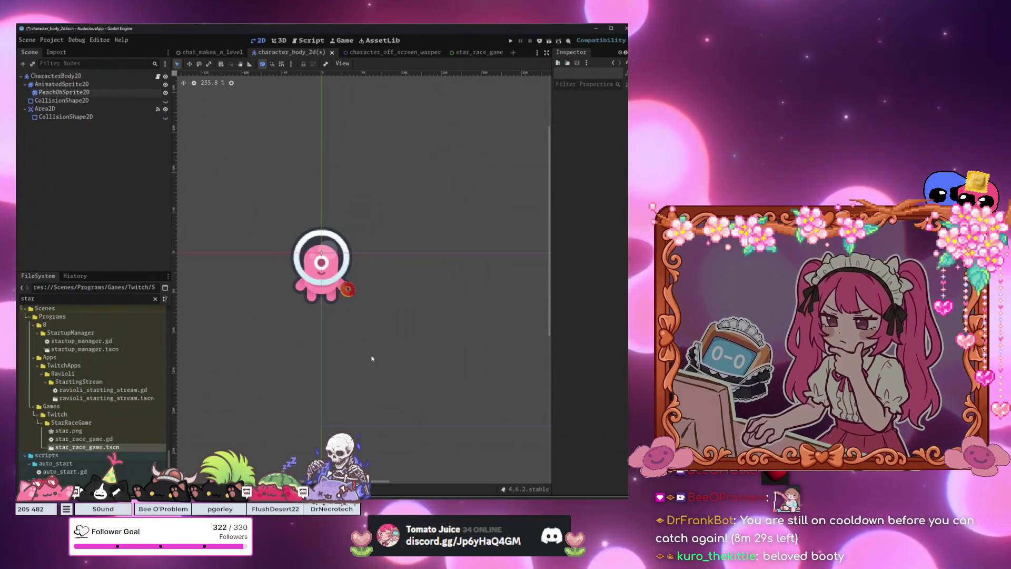
click(343, 308)
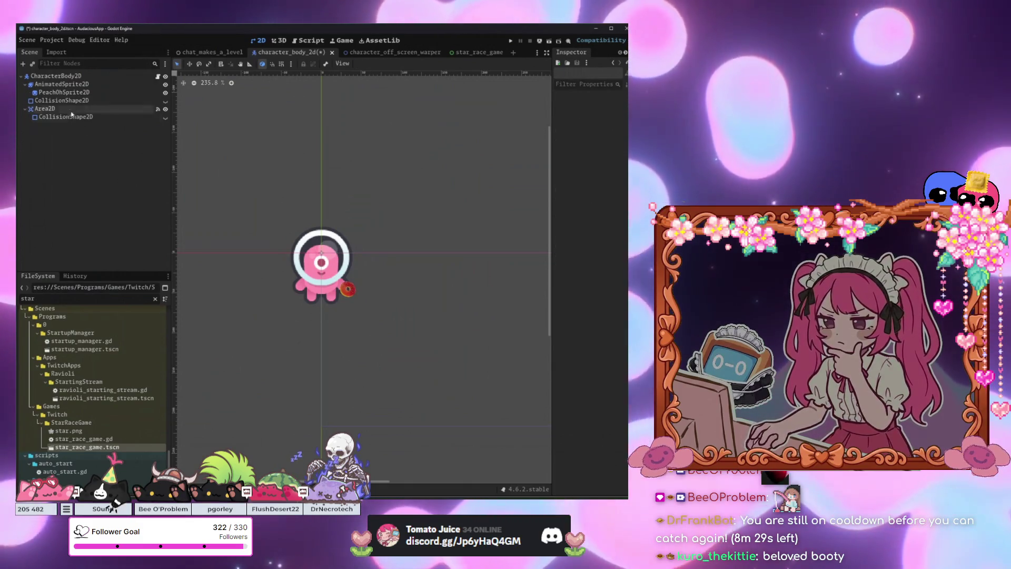
click(84, 92)
key(ctrl+d)
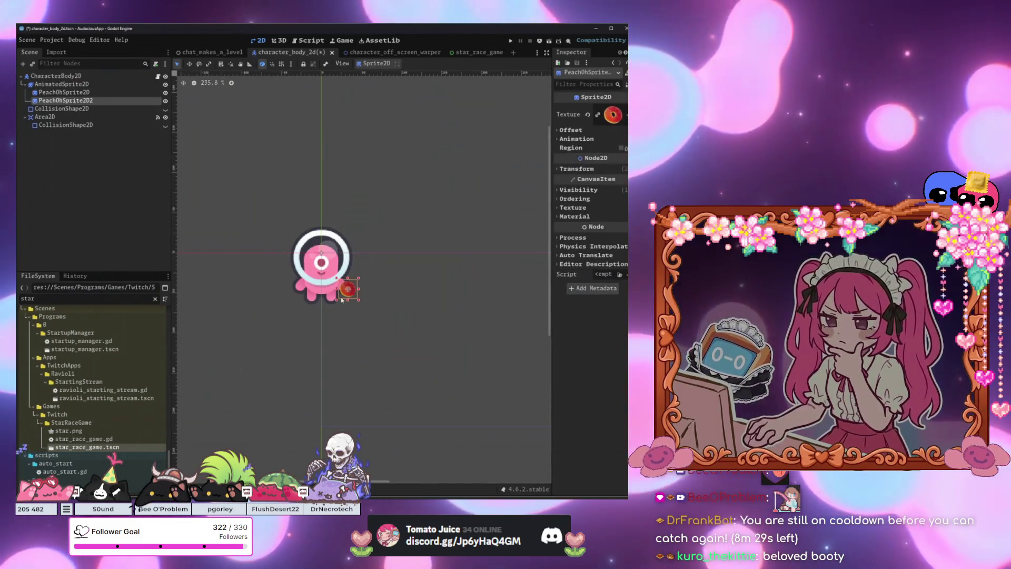
click(95, 84)
click(105, 100)
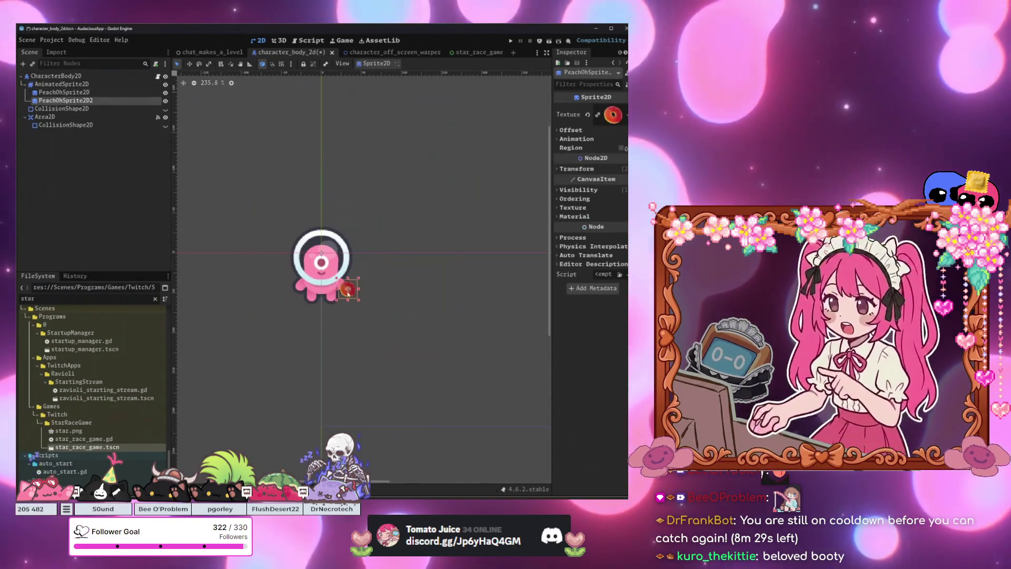
- Place the duplicate donut on the character's left side and run the project with F5
drag(348, 288, 296, 290)
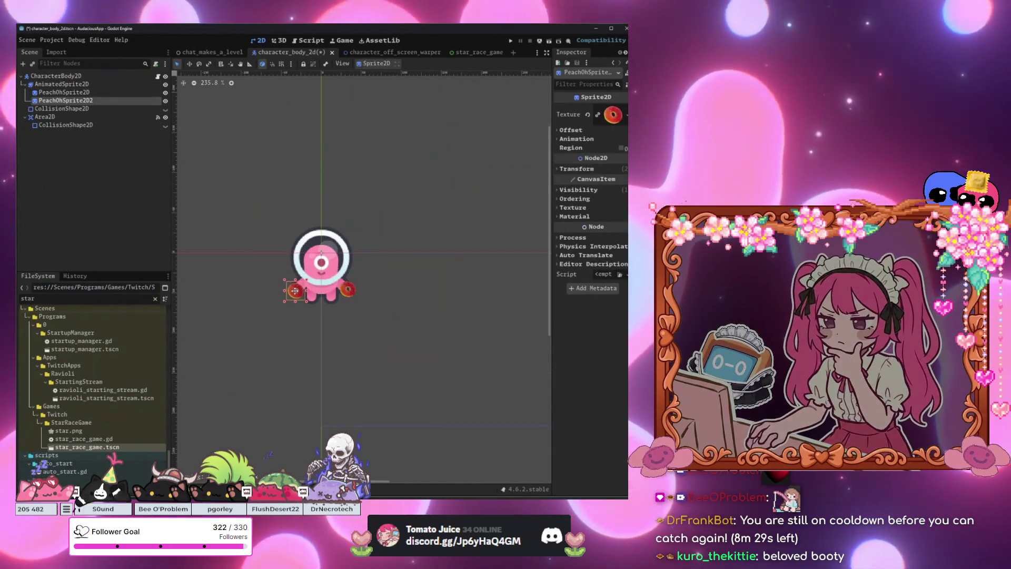
drag(296, 292, 296, 289)
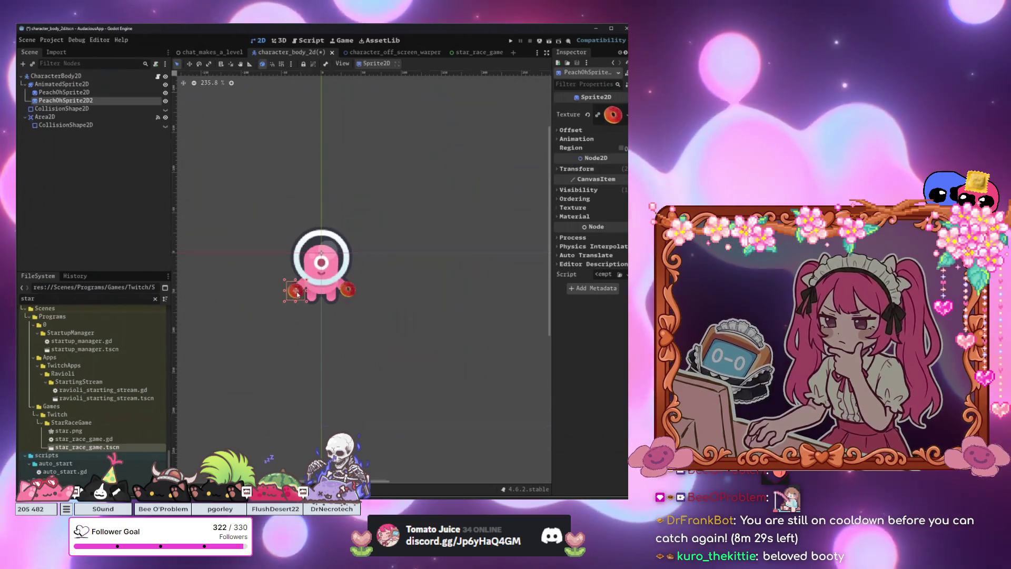
click(329, 351)
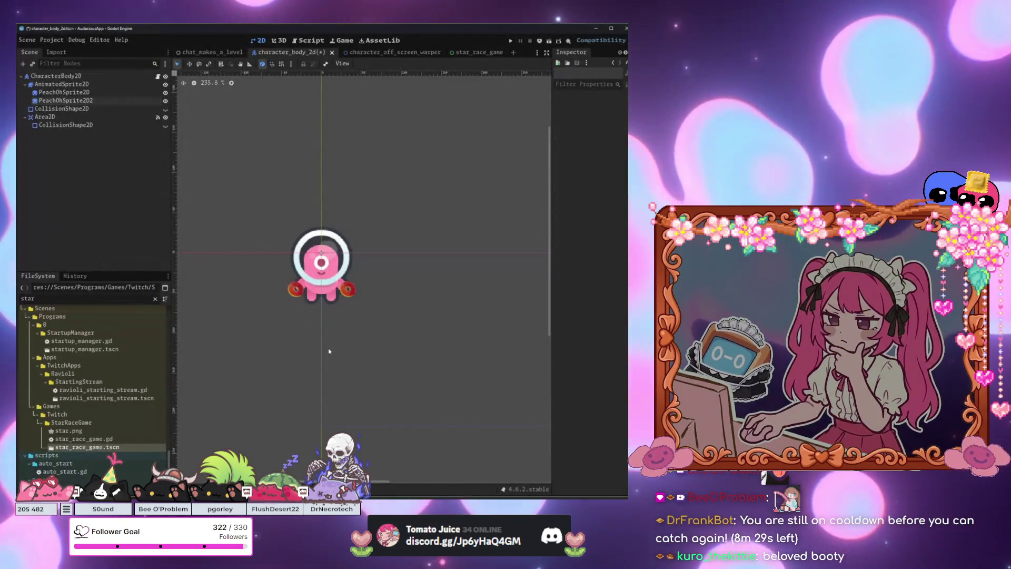
click(297, 296)
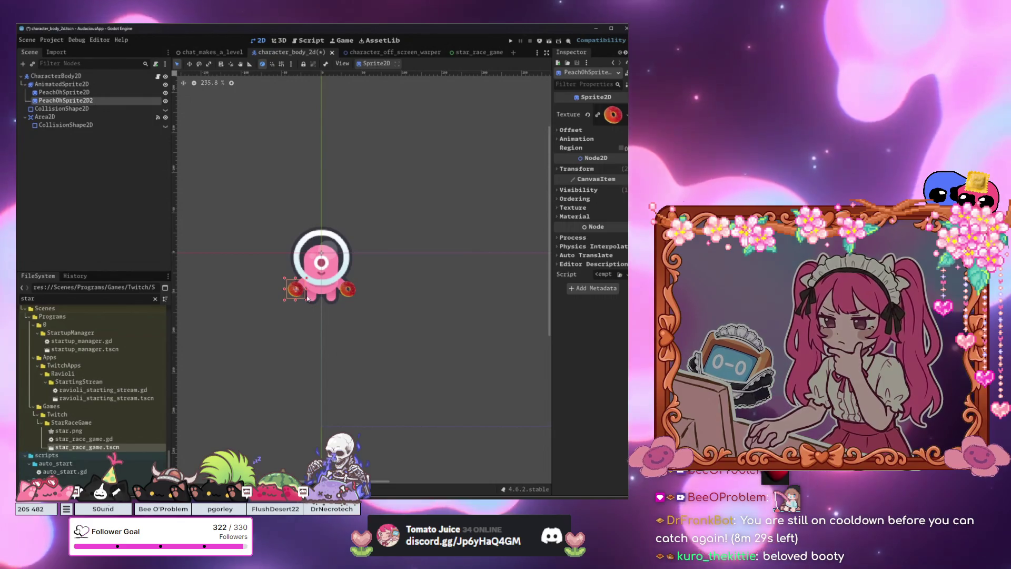
key(F5)
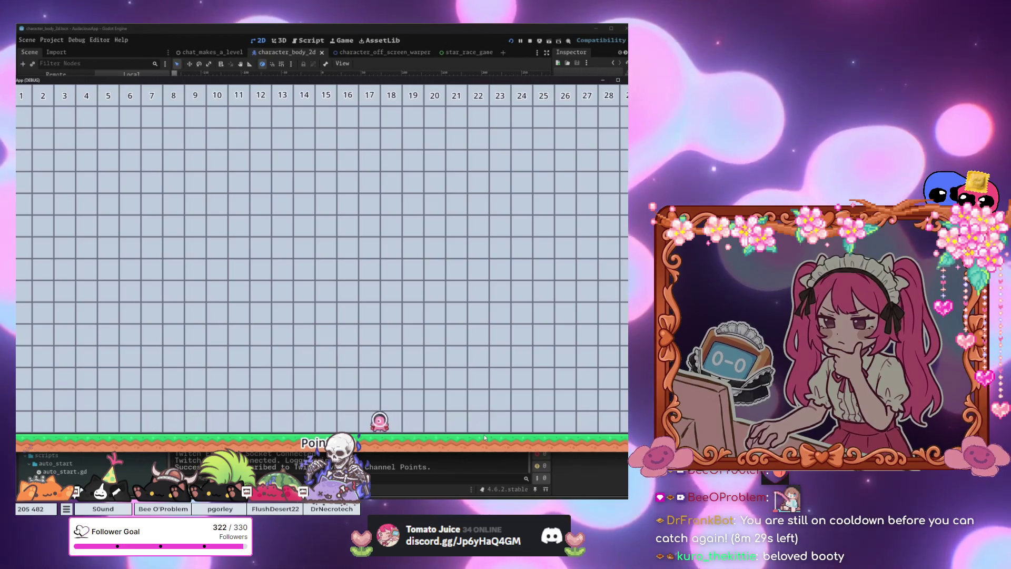
- Select both side donuts, nudge them up with the Up key, then save and relaunch the game
click(603, 80)
click(344, 286)
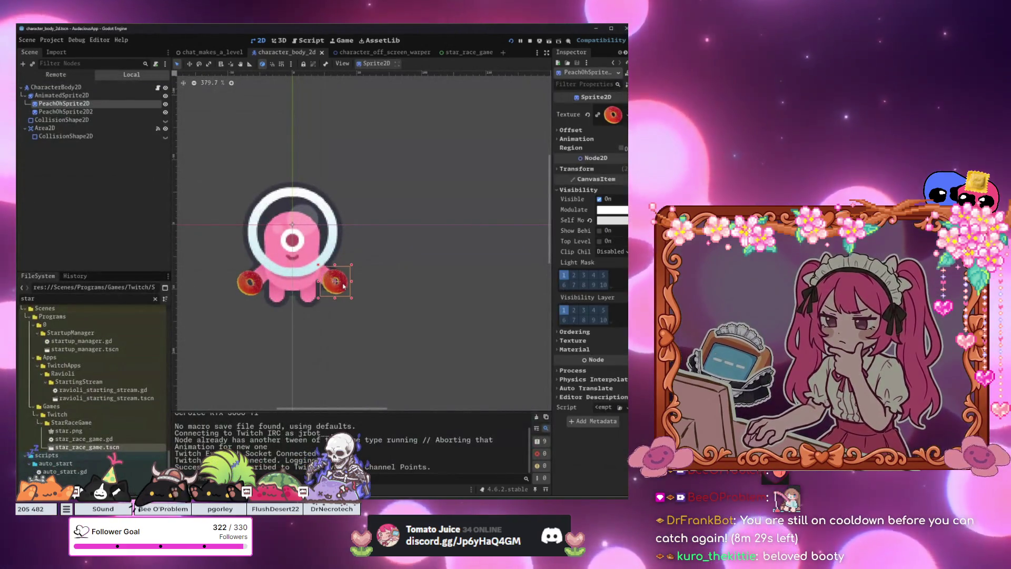
drag(344, 286, 343, 285)
key(ctrl+z)
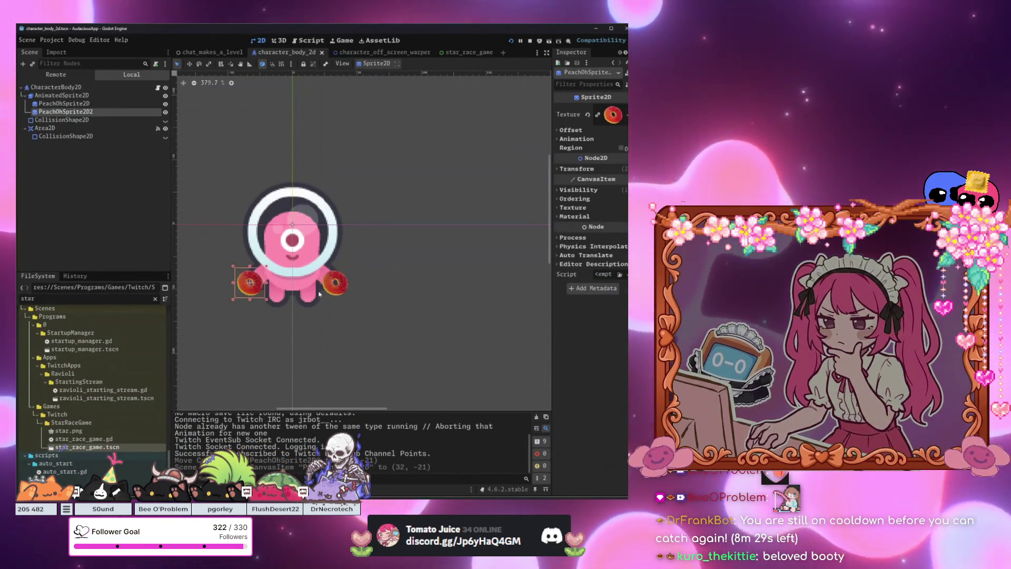
click(348, 292)
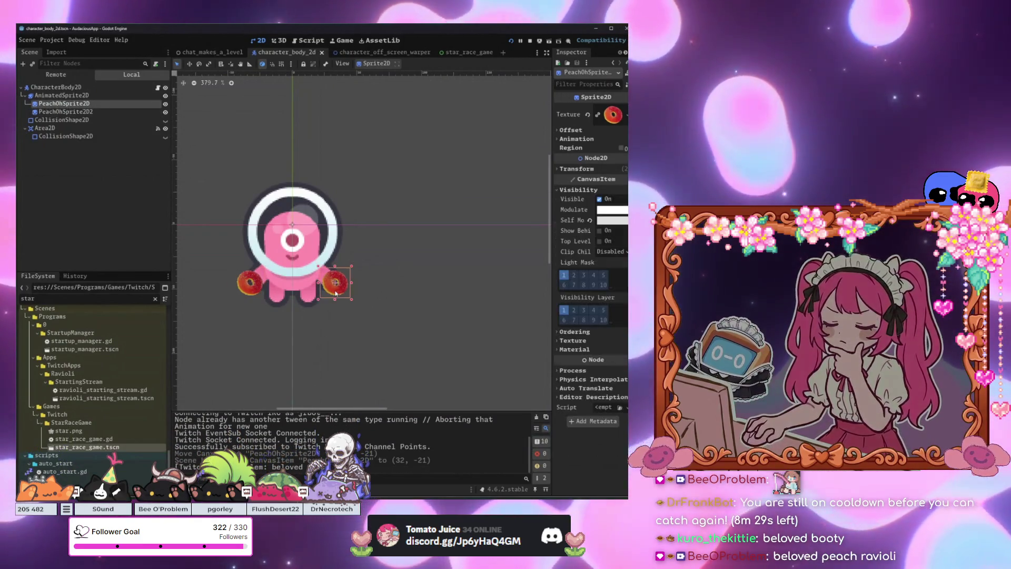
click(251, 288)
shift+click(338, 289)
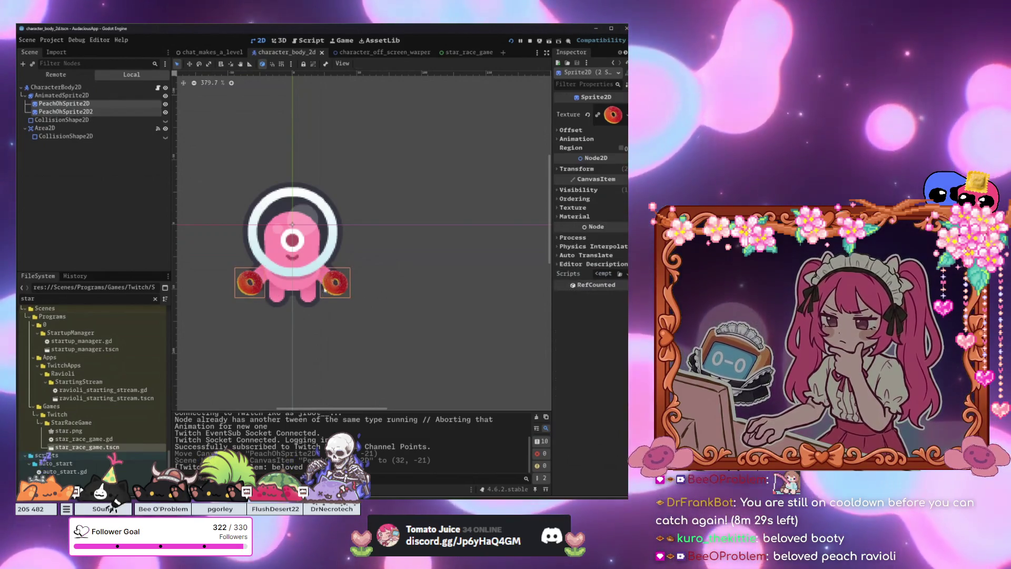
key(Up)
key(Up)
key(Up)
key(Up)
key(Up)
key(Up)
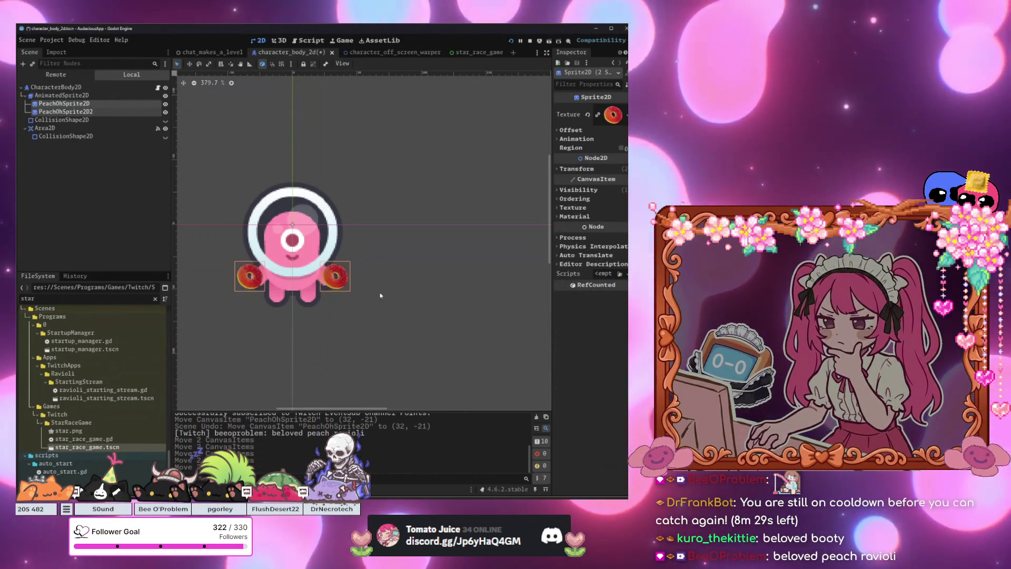
click(397, 330)
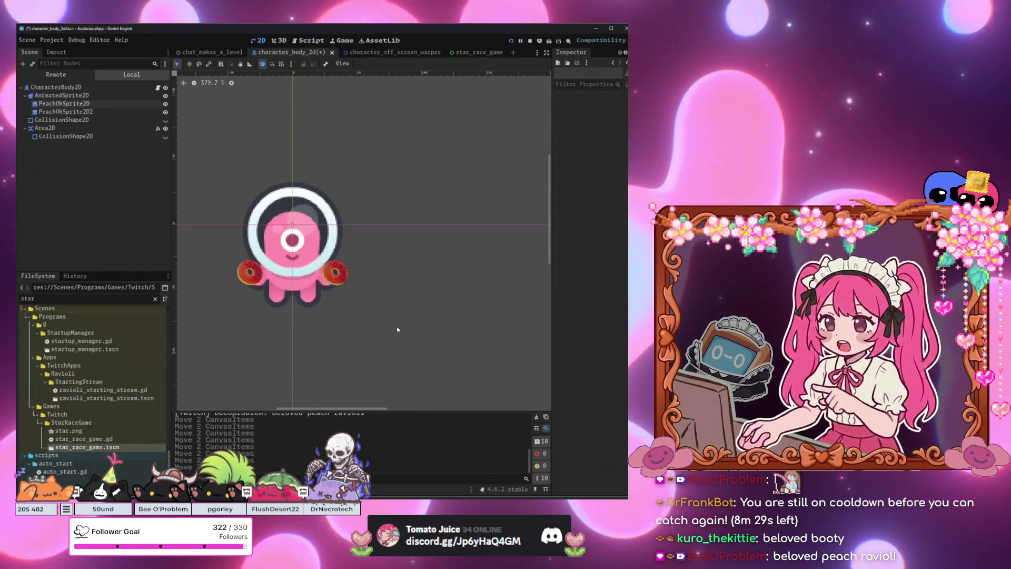
key(F5)
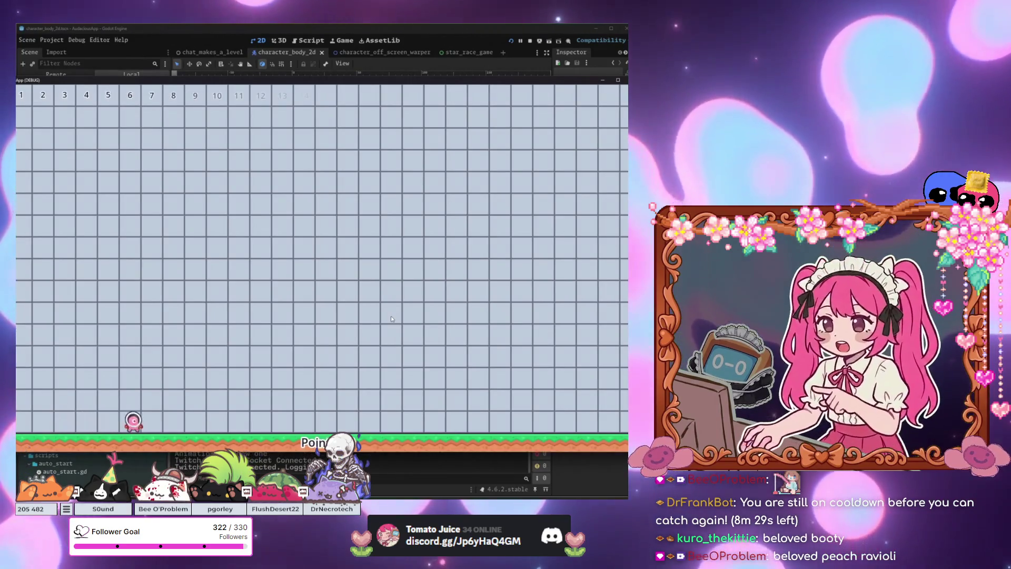
- Walk the pink character left twice in the game, then close it with F8
key(Left)
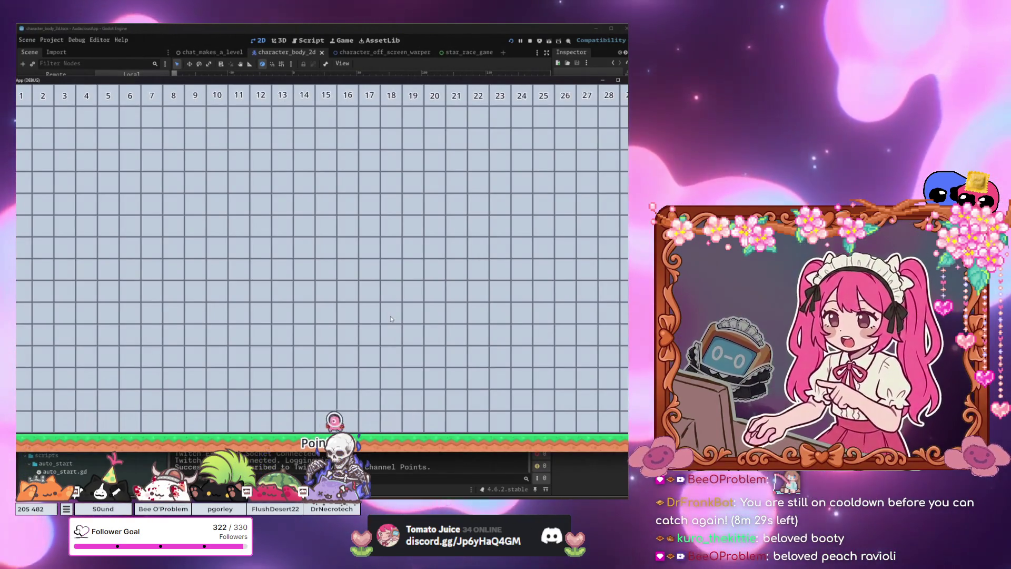
key(Left)
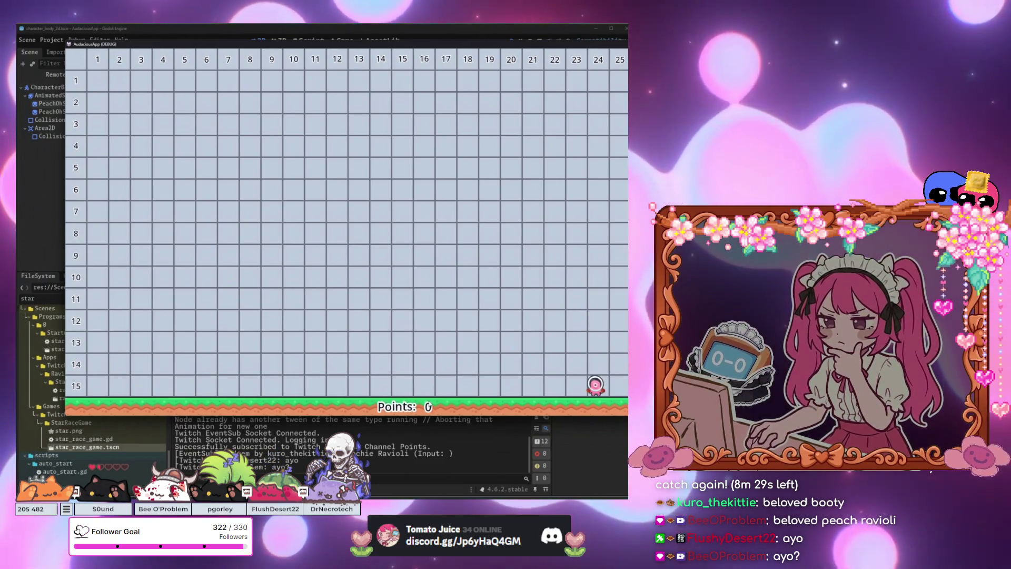
key(F8)
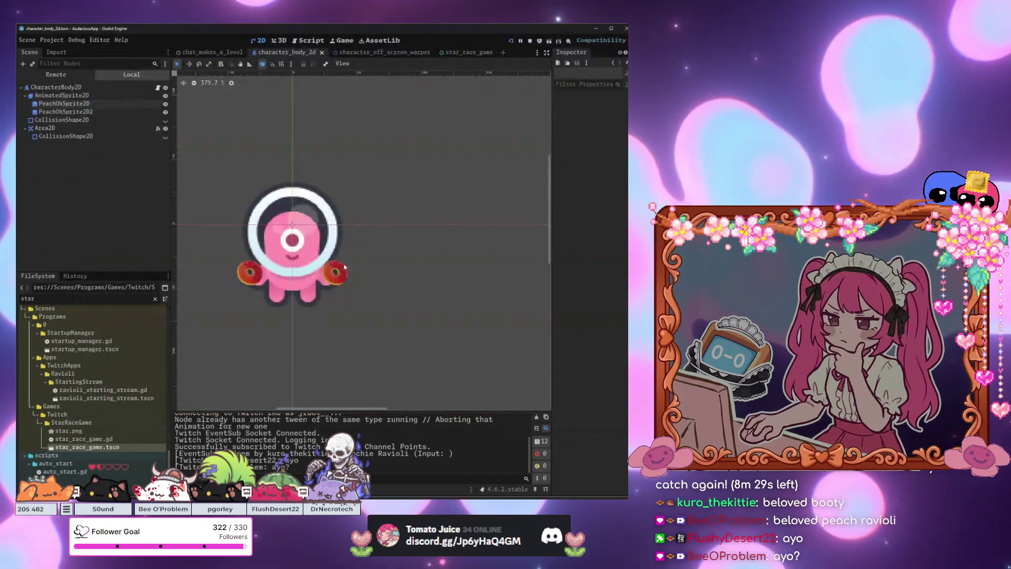
- Duplicate the right donut several times, placing a copy above the character's right side
click(344, 270)
key(ctrl+d)
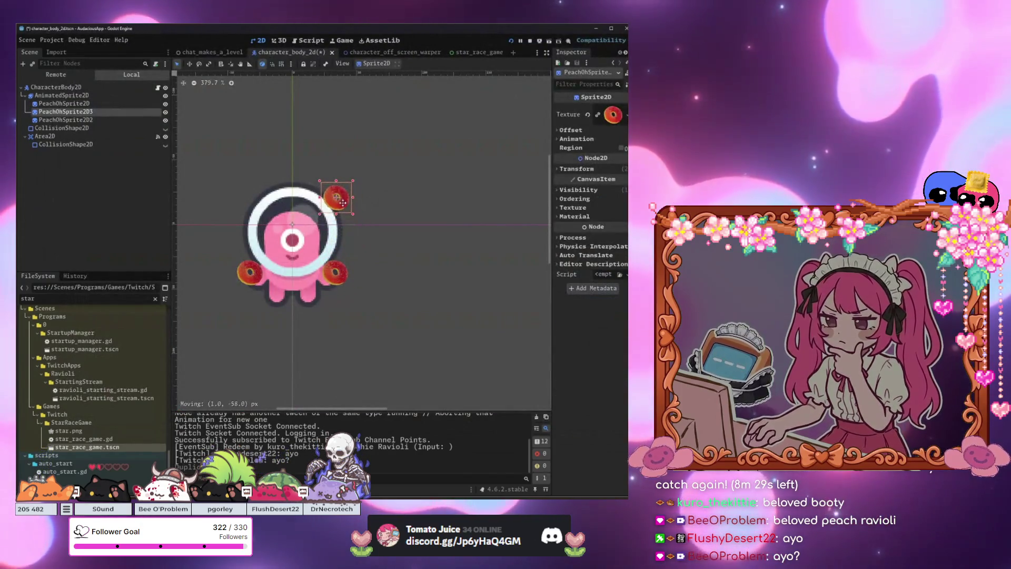
drag(343, 203, 340, 205)
key(ctrl+d)
click(331, 207)
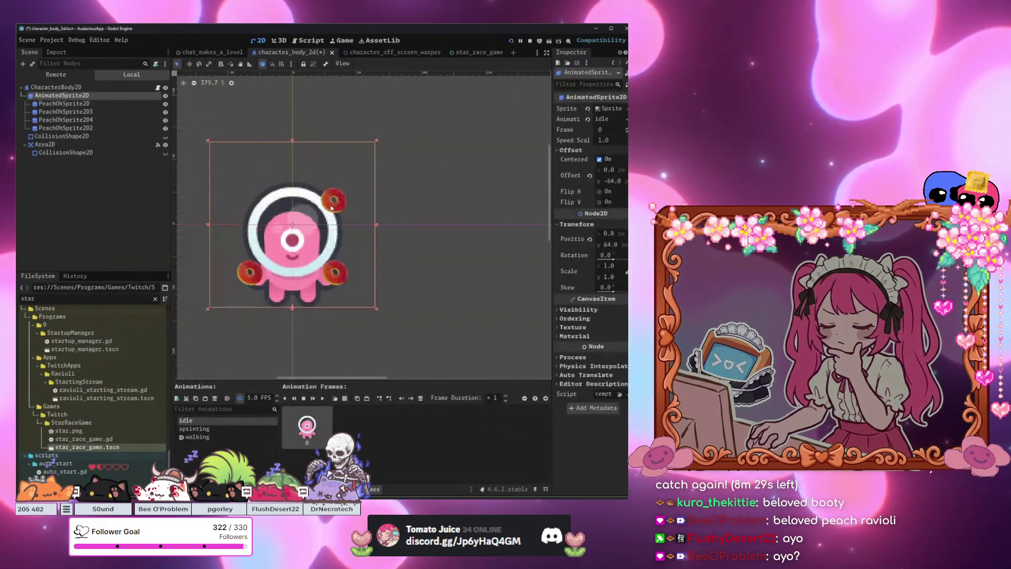
key(ctrl+d)
mouse_move(331, 207)
mouse_down()
mouse_move(292, 182)
mouse_move(299, 196)
mouse_up()
key(Escape)
- Arrange the new donuts across the character's top-left, top-centre and top-right, then save and run
click(90, 129)
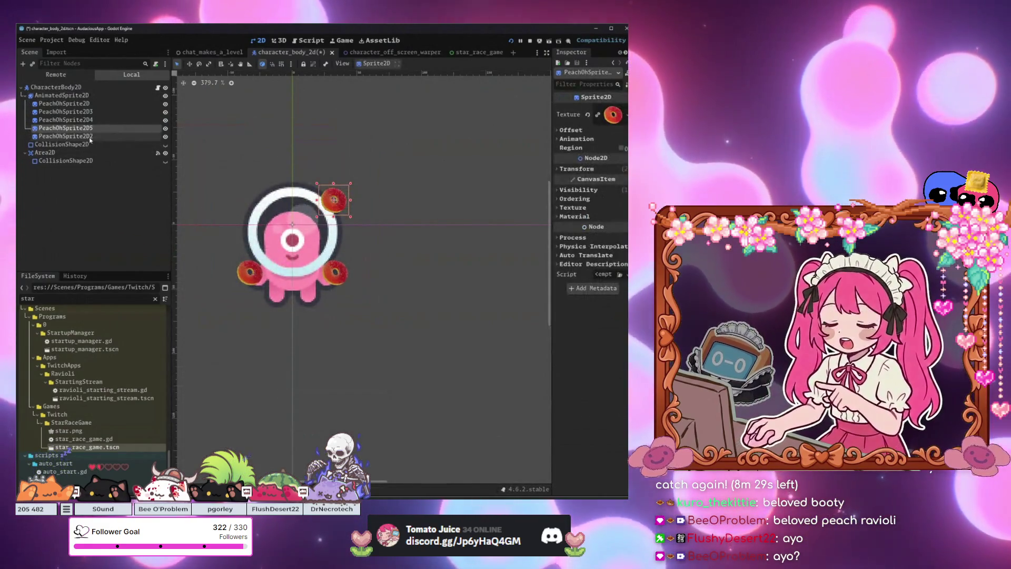
click(89, 121)
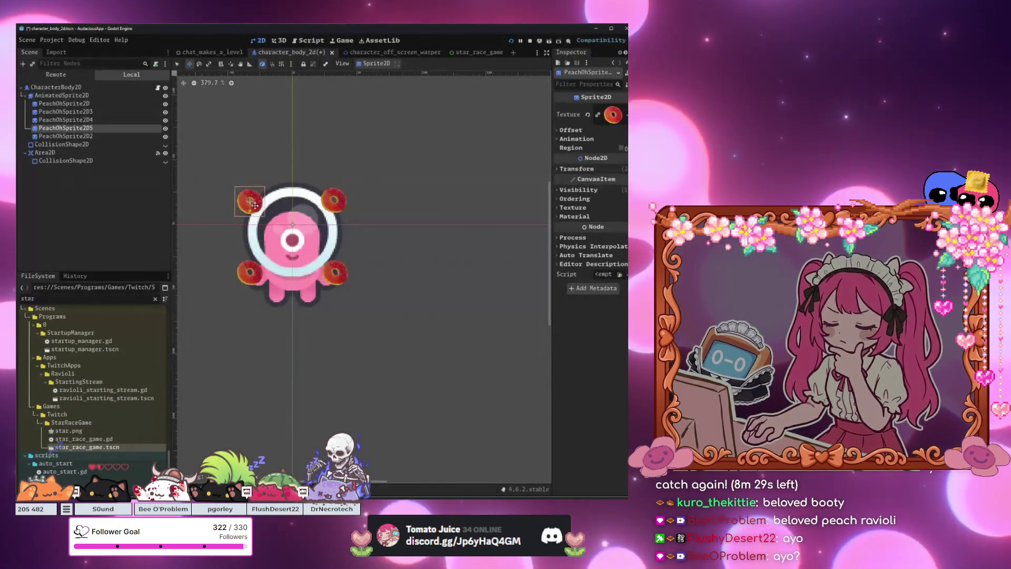
drag(254, 205, 258, 203)
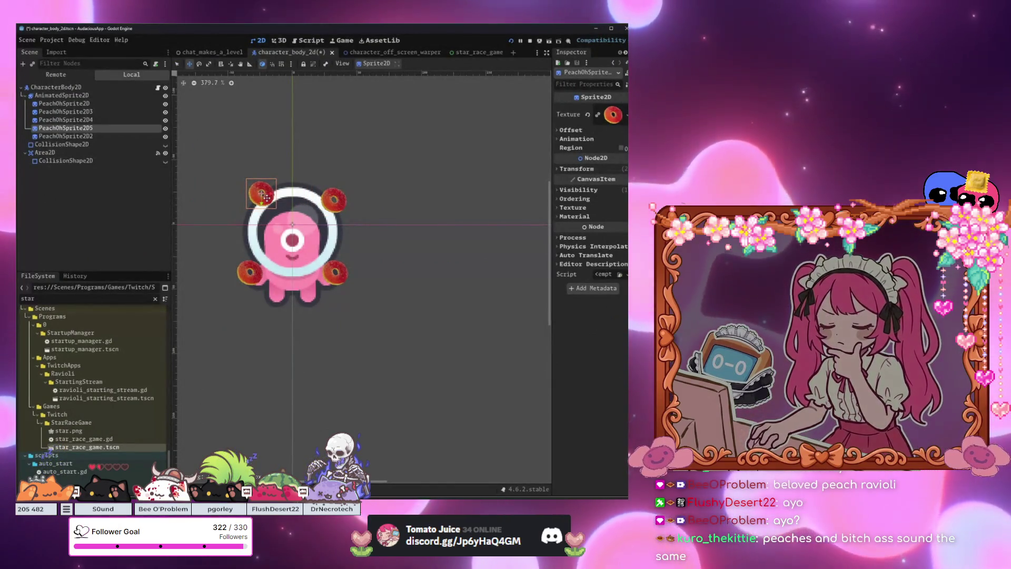
drag(262, 193, 313, 196)
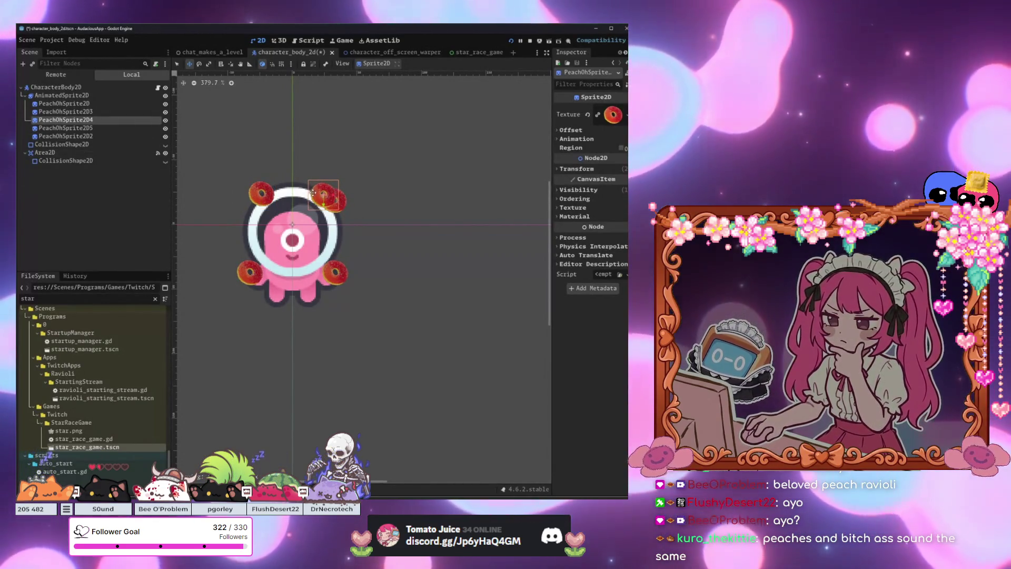
click(67, 136)
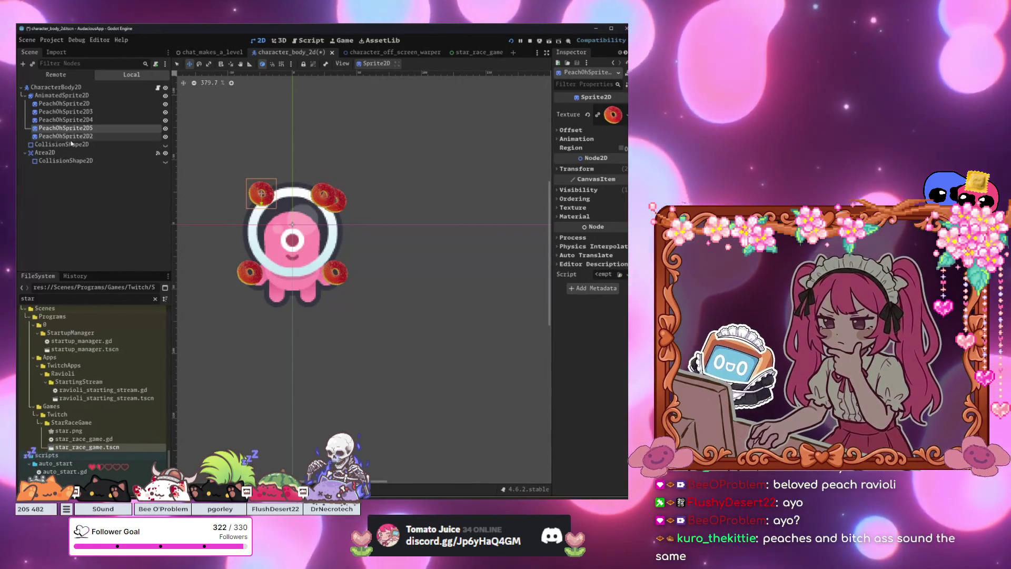
click(65, 112)
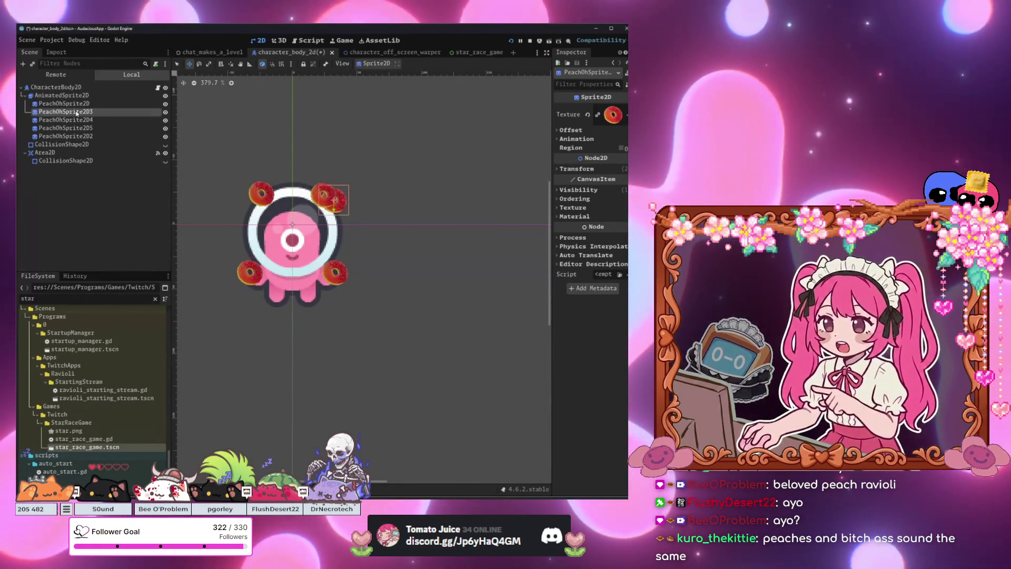
drag(329, 207, 315, 207)
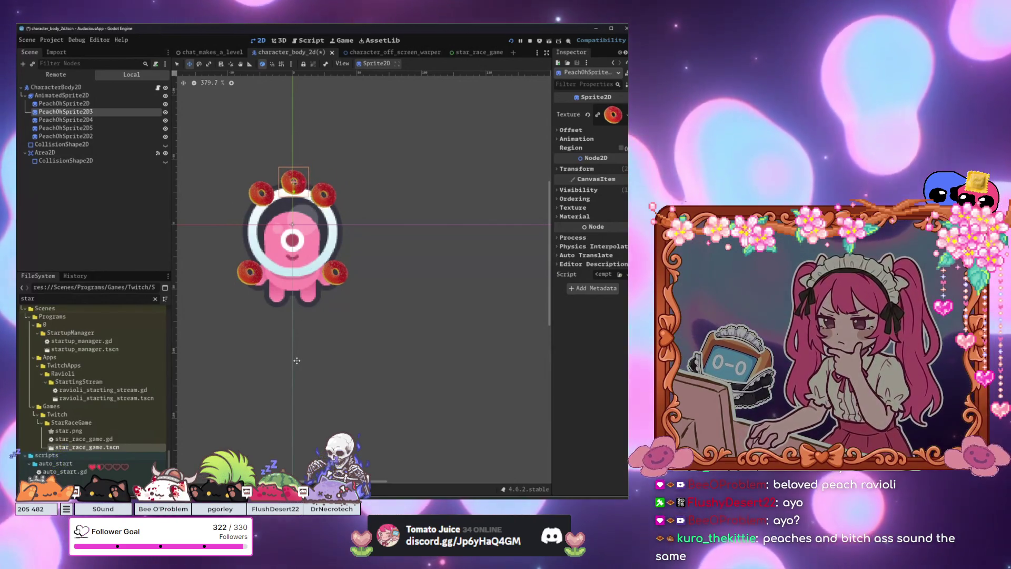
key(ctrl+s)
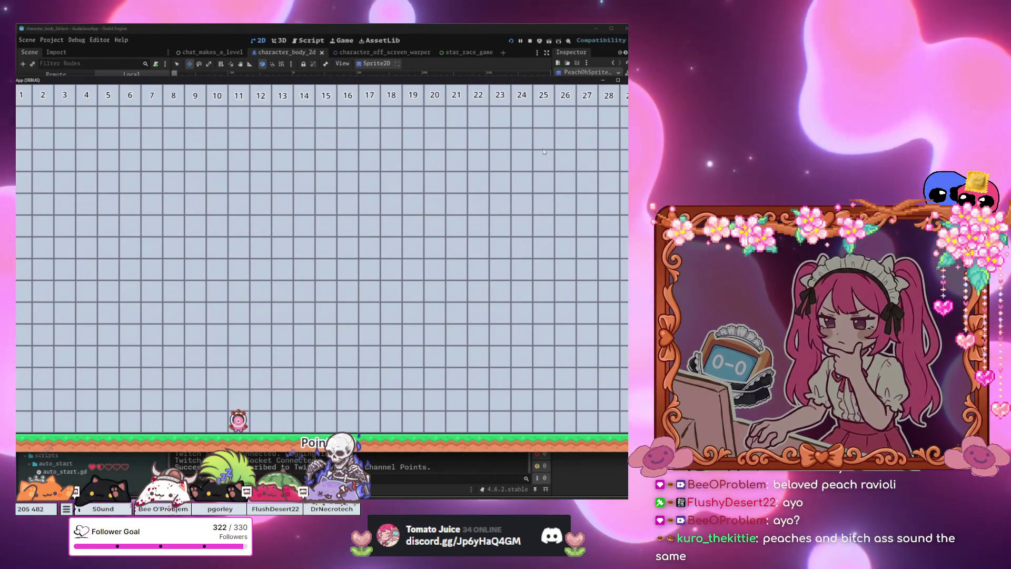
- Back in the editor, duplicate another donut and reset its position to the origin
click(509, 34)
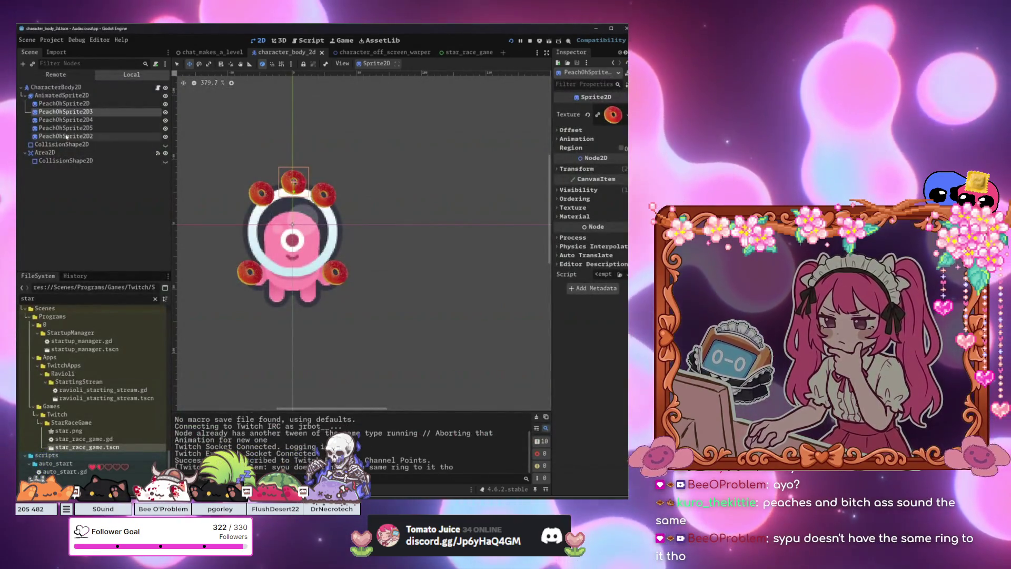
key(ctrl+d)
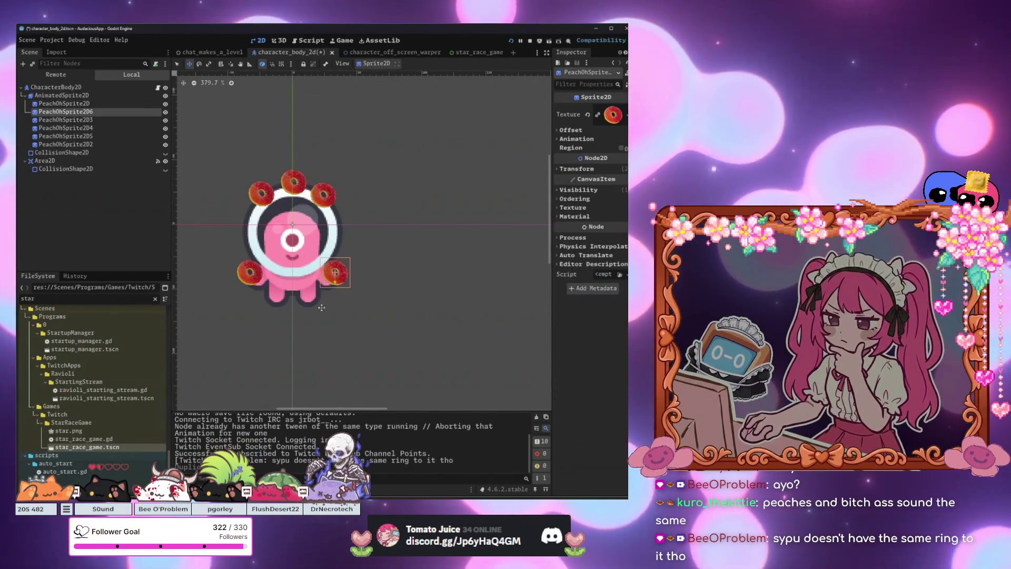
click(576, 169)
click(591, 183)
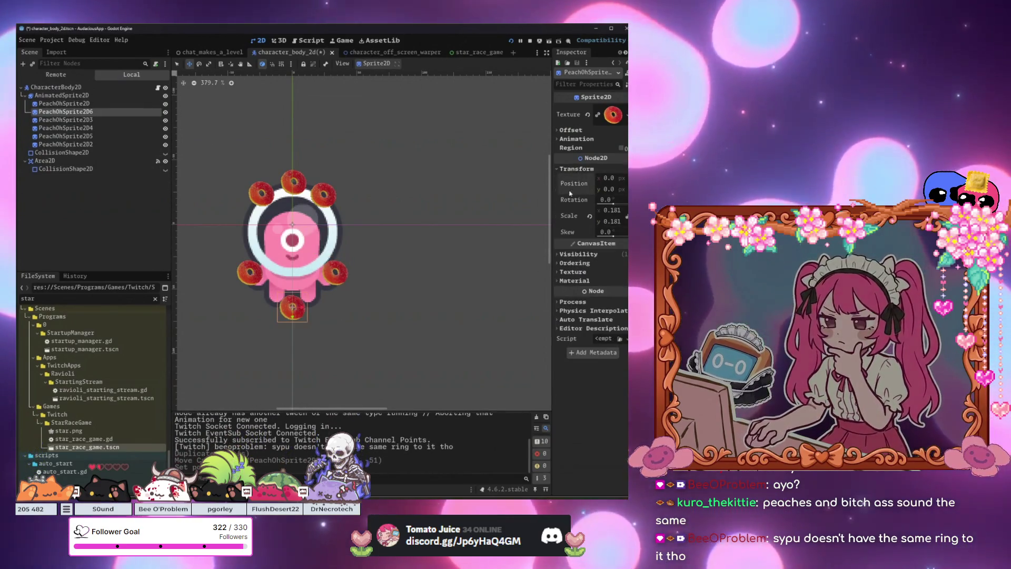
- Move PeachOhSprite2D6 onto the character's body centre and shrink it to about 0.484 scale
key(q)
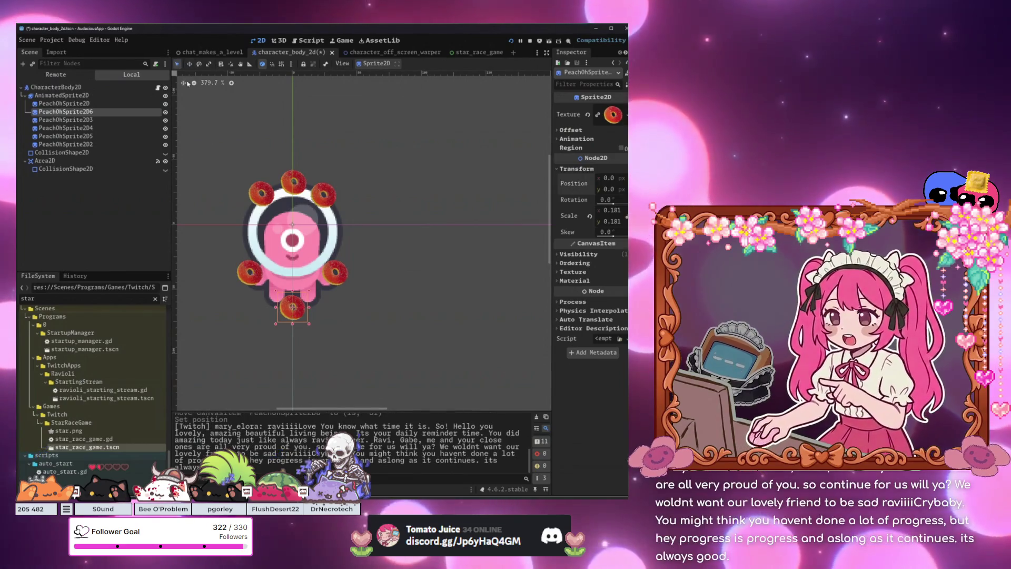
mouse_move(299, 312)
mouse_down()
mouse_move(303, 236)
mouse_move(386, 182)
mouse_up()
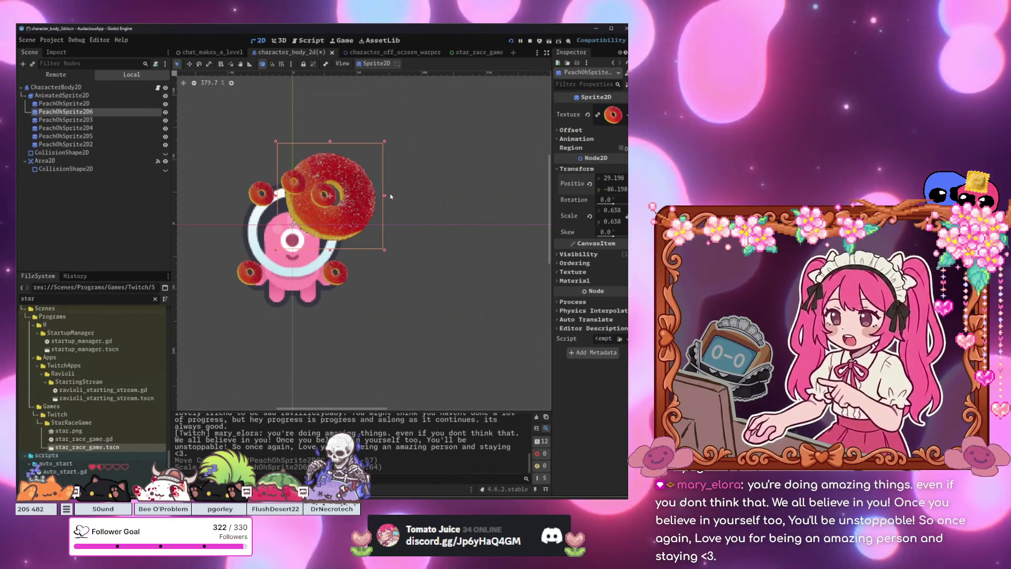
mouse_move(342, 223)
mouse_down()
mouse_move(302, 269)
mouse_move(306, 261)
mouse_up()
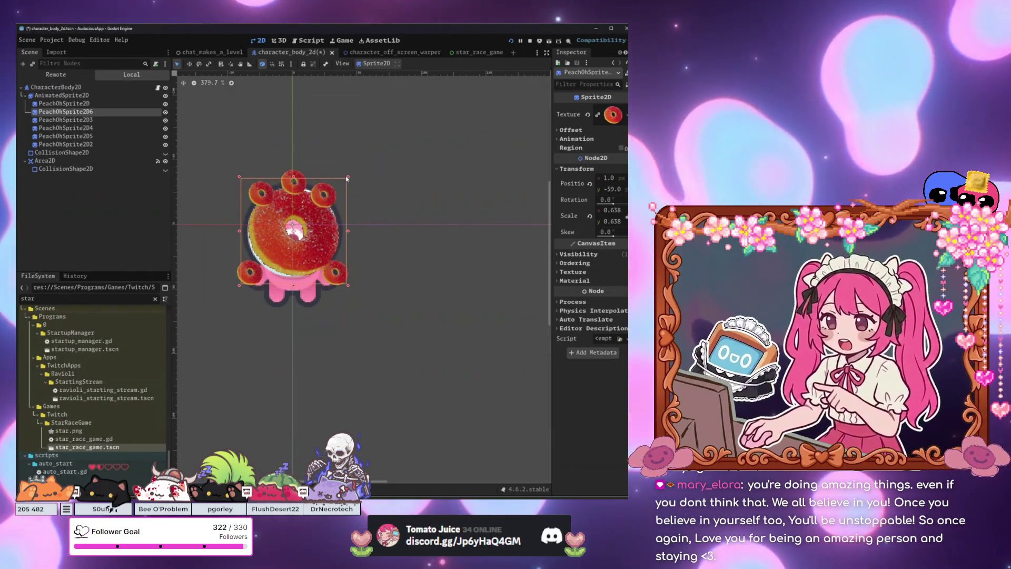
drag(348, 179, 339, 187)
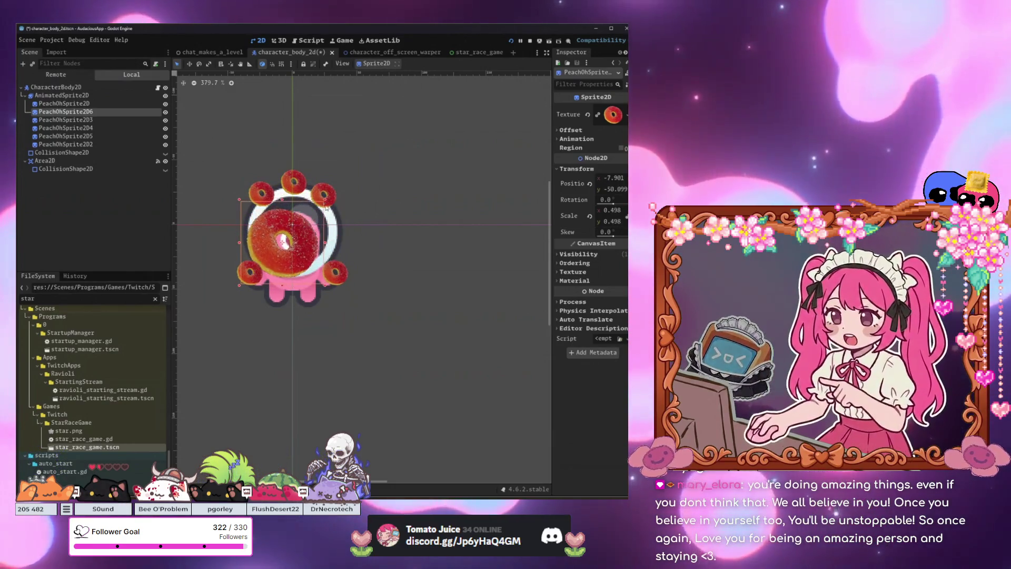
drag(305, 246, 314, 237)
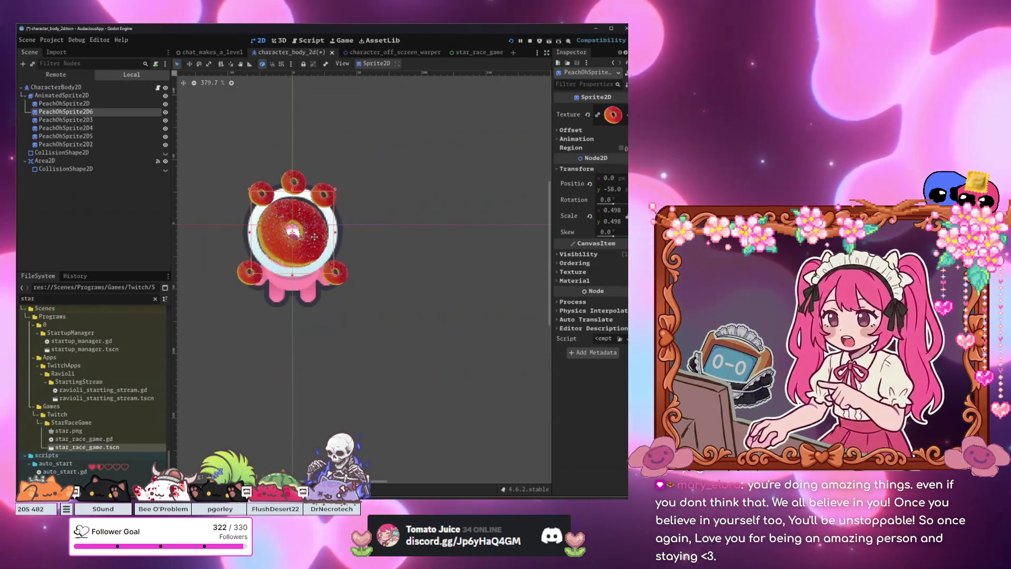
drag(335, 189, 333, 193)
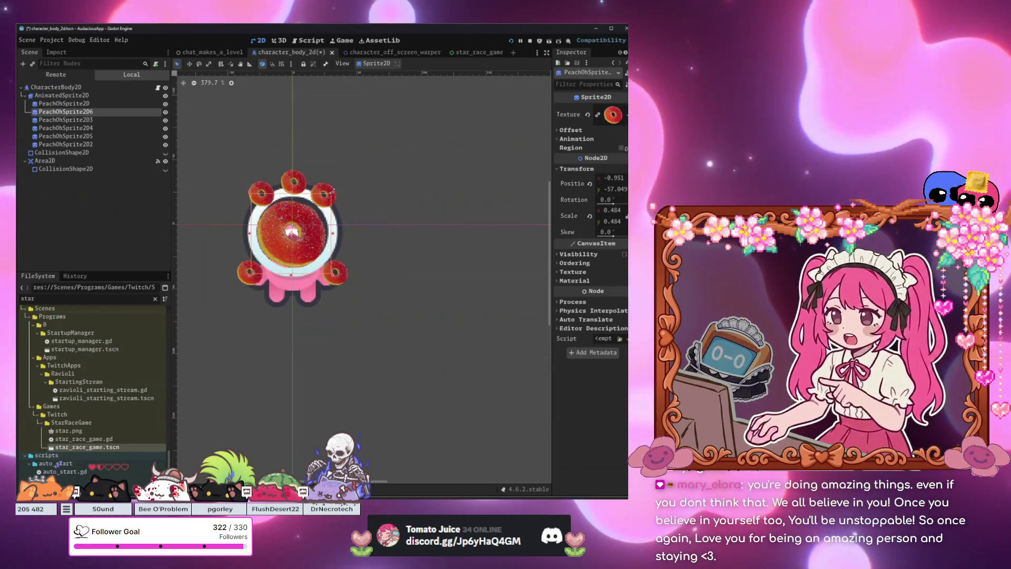
key(Down)
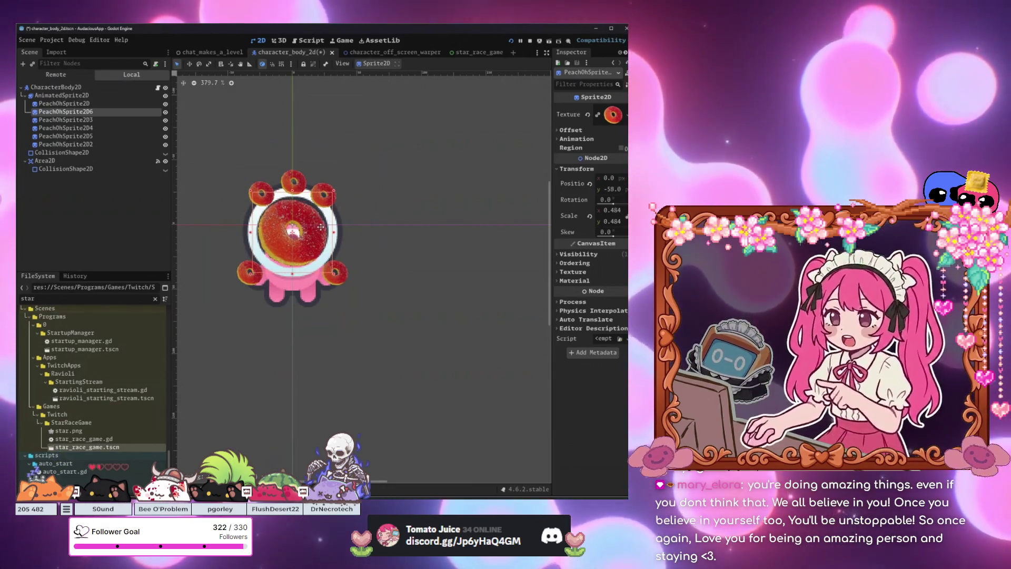
click(343, 347)
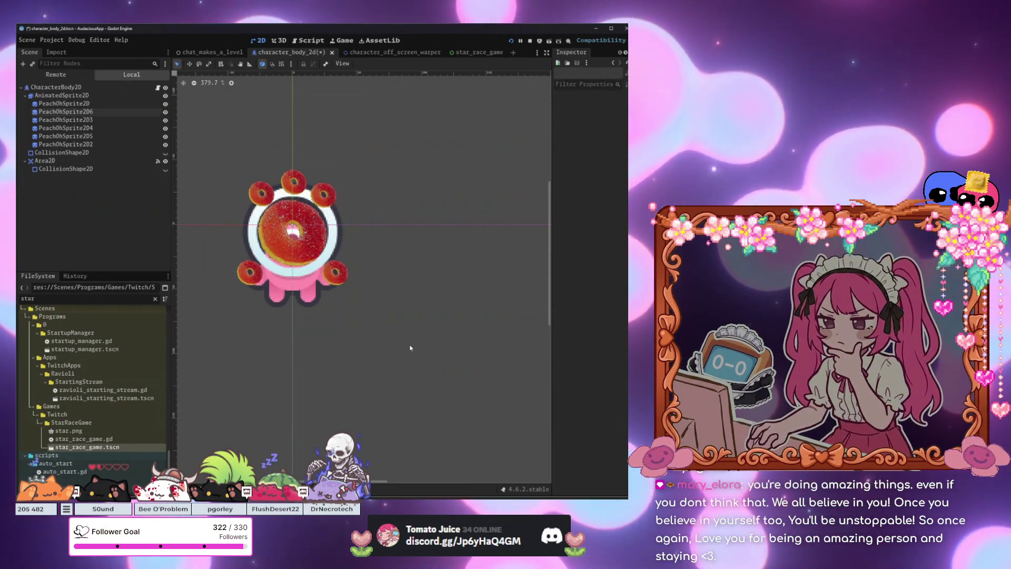
- Save the character scene and drag the Twitch stream page over the game
key(ctrl+s)
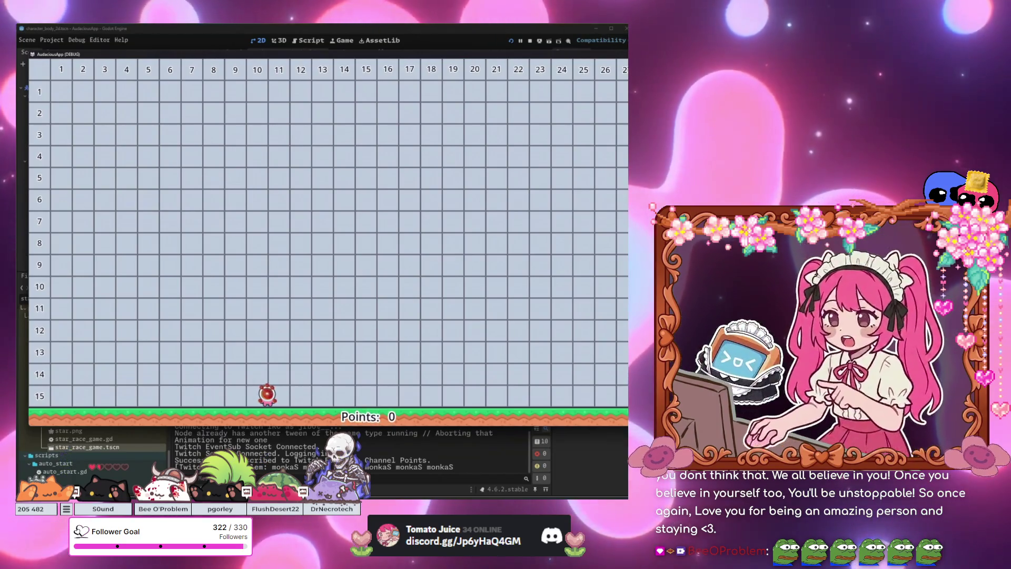
mouse_move(1010, 191)
mouse_down()
mouse_move(695, 217)
mouse_move(417, 132)
mouse_move(326, 25)
mouse_up()
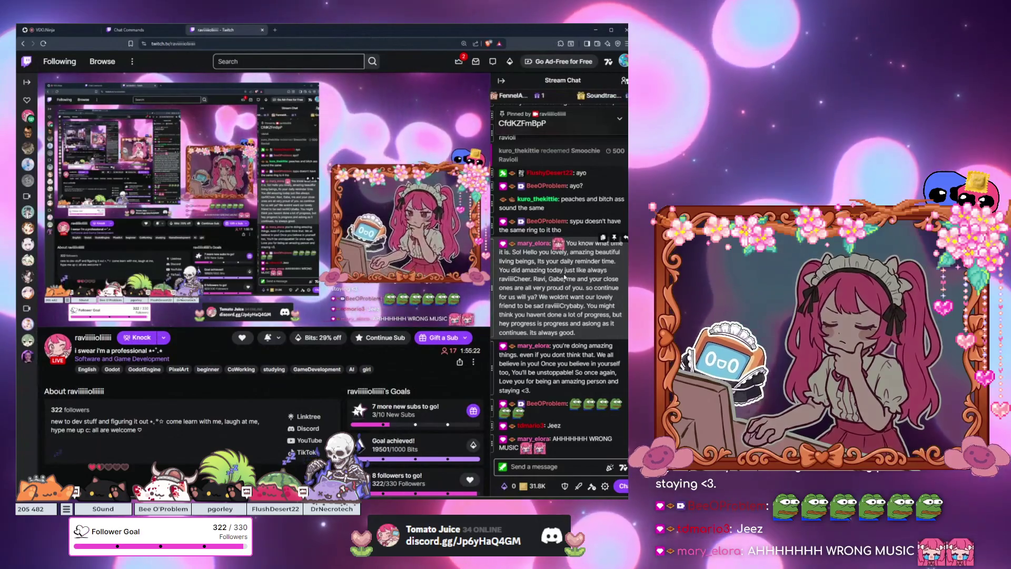
- Clear the chat text selection, then Alt+Tab back to the running grid game
click(578, 292)
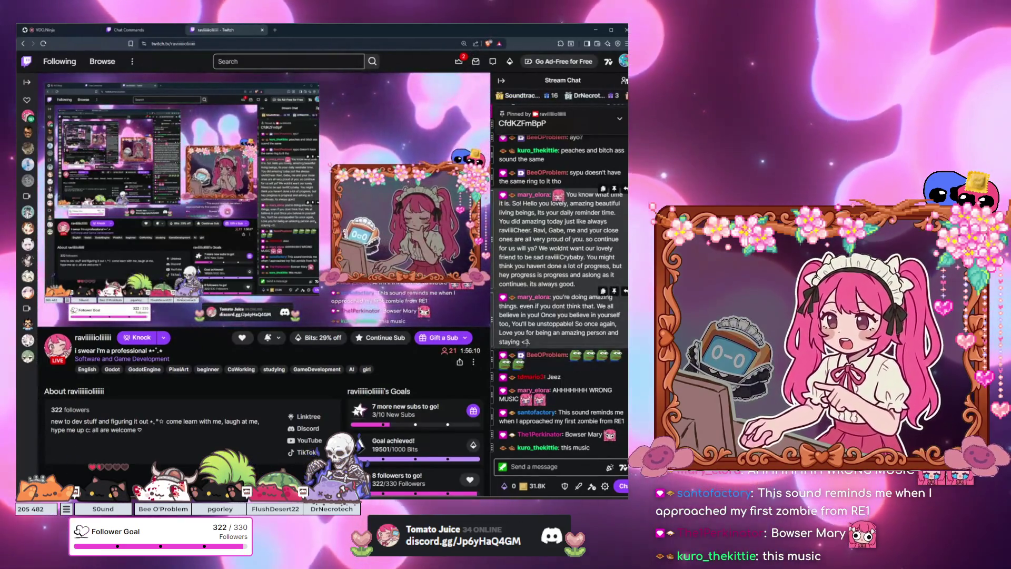
key(alt+Tab)
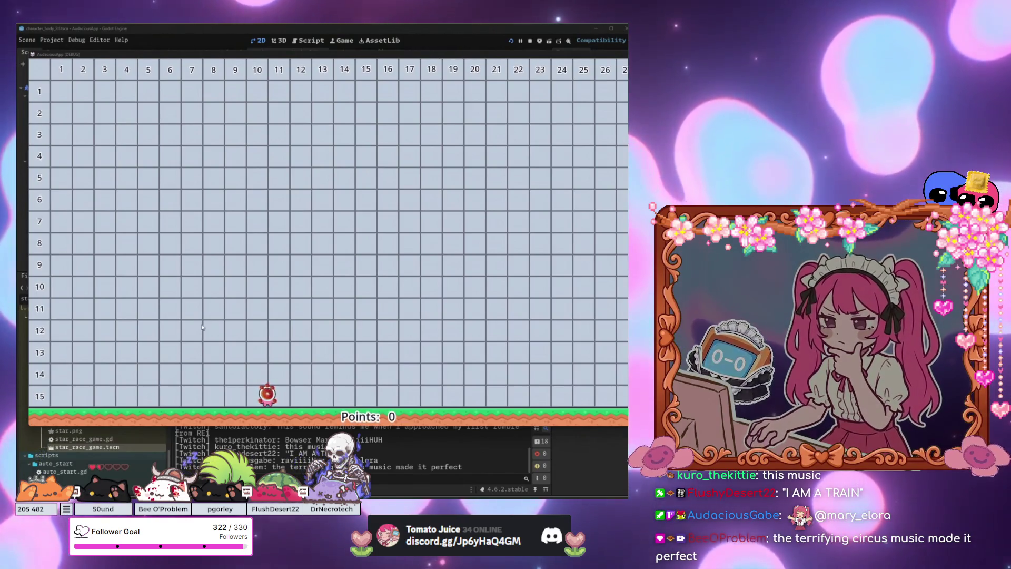
- Close the running game and recentre the editor view on the character sprite
key(F8)
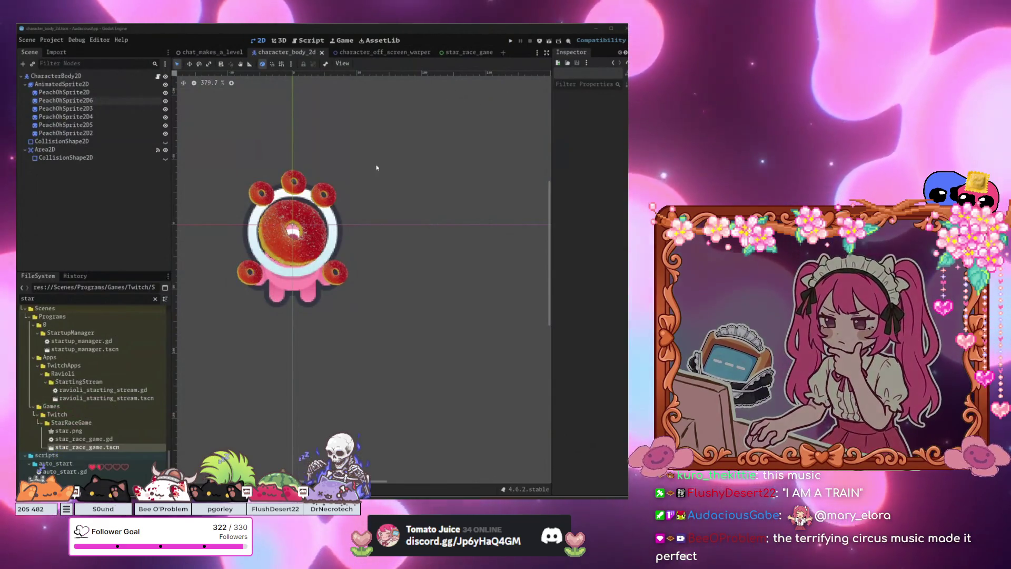
scroll(283, 375, down, 2)
scroll(283, 375, down, 4)
mouse_move(283, 375)
mouse_down()
mouse_move(332, 324)
mouse_move(356, 318)
mouse_up()
- In the chat_makes_a_level scene, start adding a child node under BackgroundCanvasLayer
click(197, 53)
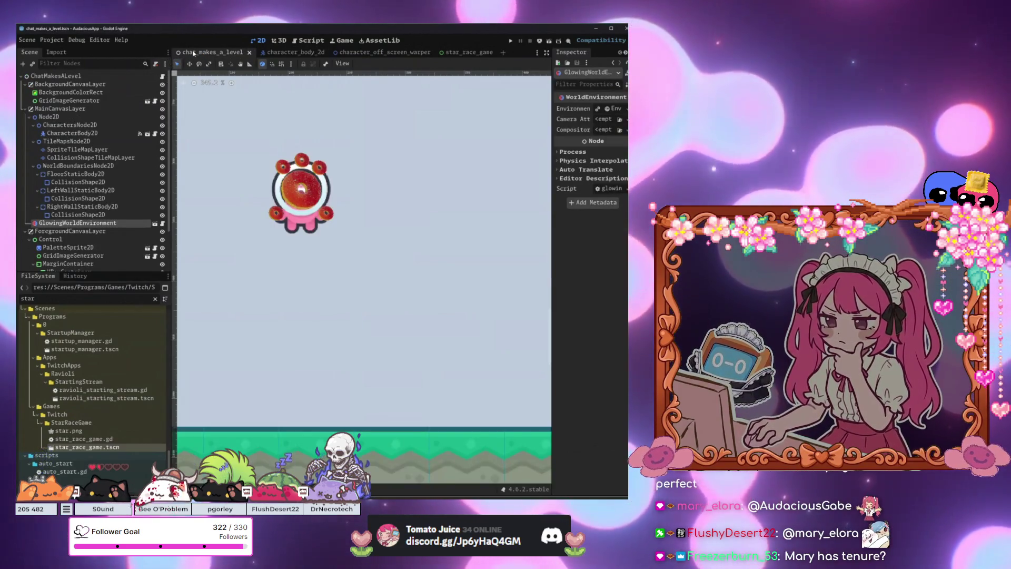
scroll(377, 358, down, 8)
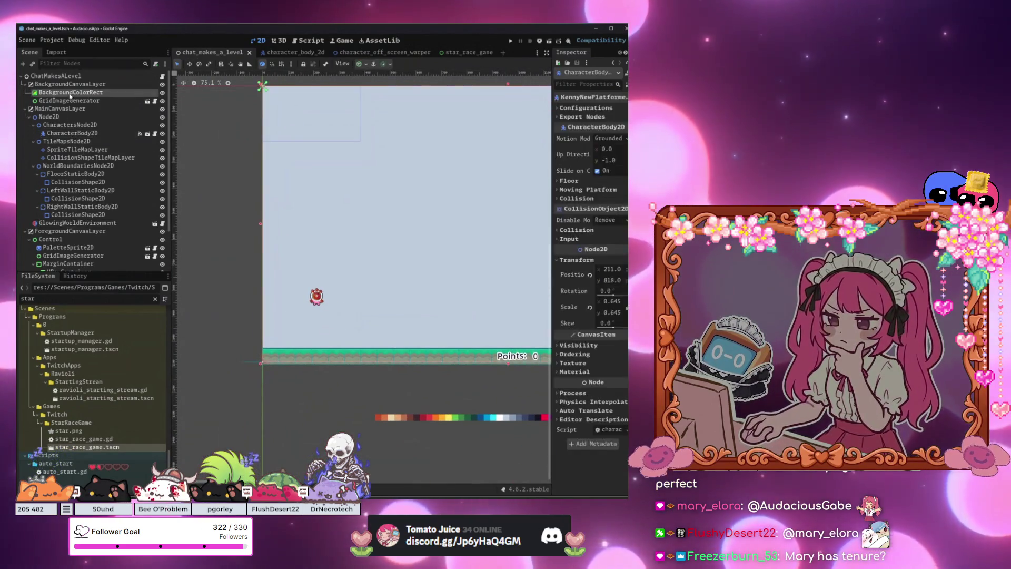
click(131, 77)
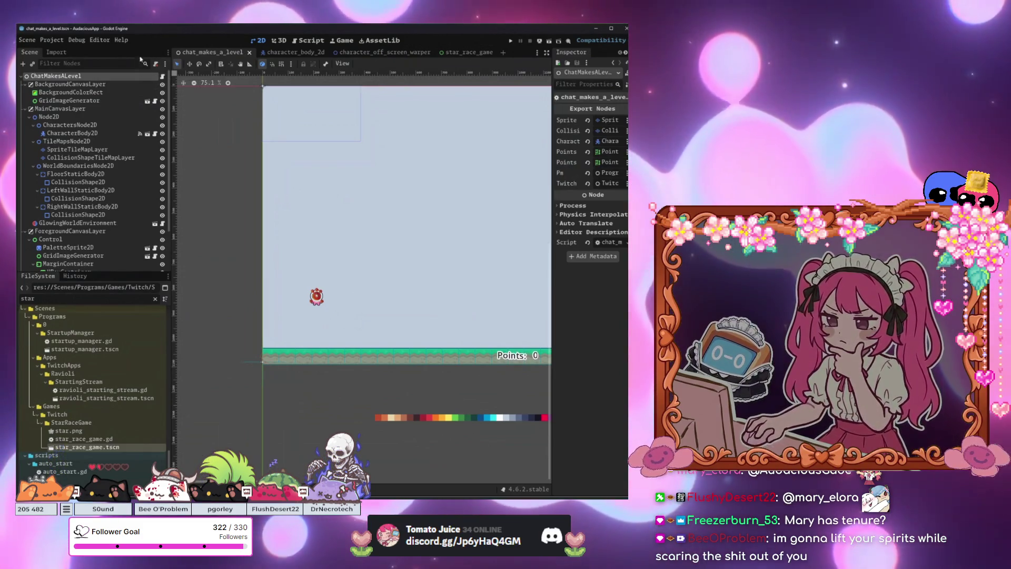
click(66, 92)
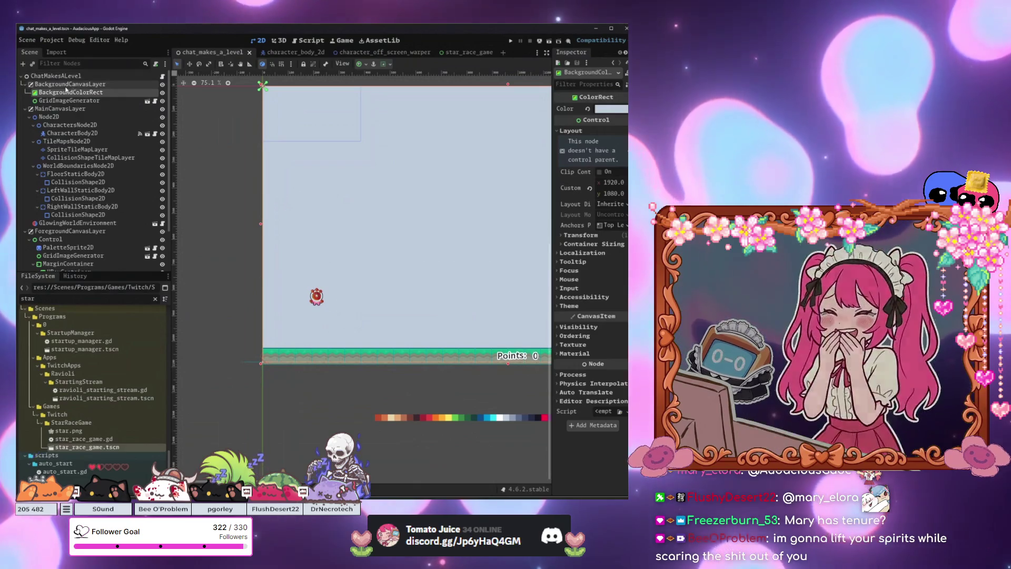
click(75, 84)
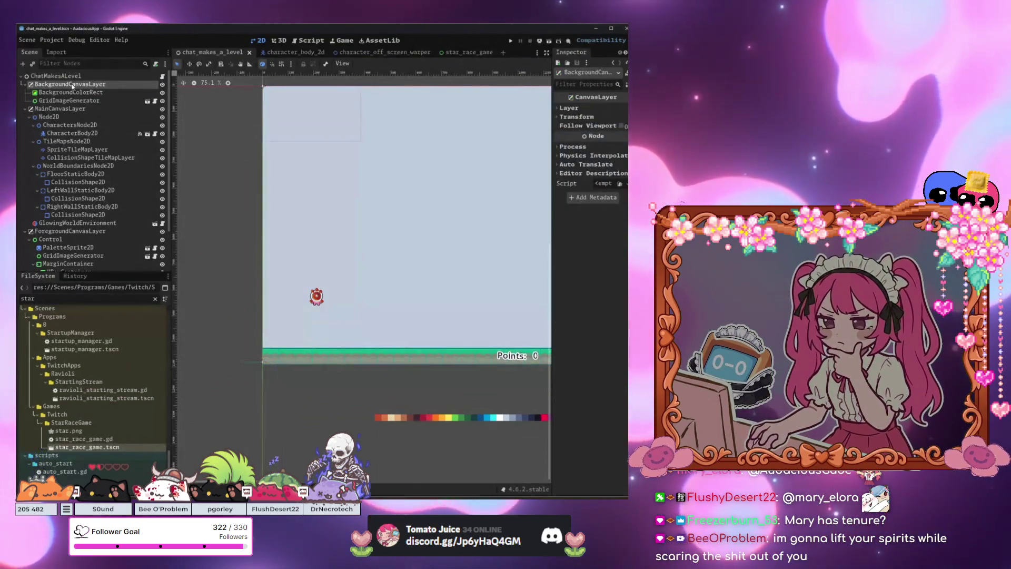
key(ctrl+a)
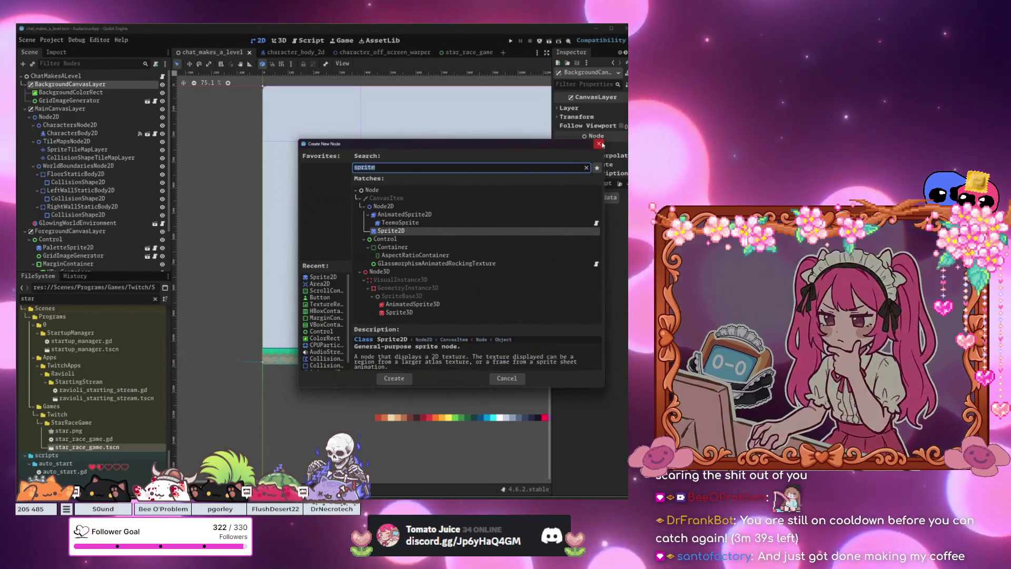
- Cancel Create New Node and review BackgroundColorRect, BackgroundCanvasLayer and the root node
key(Escape)
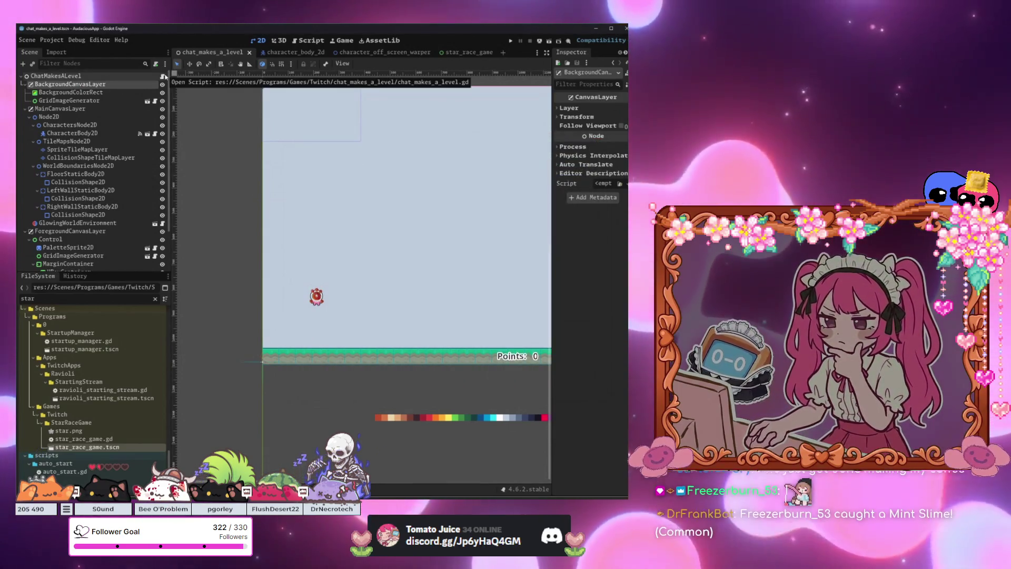
double_click(121, 92)
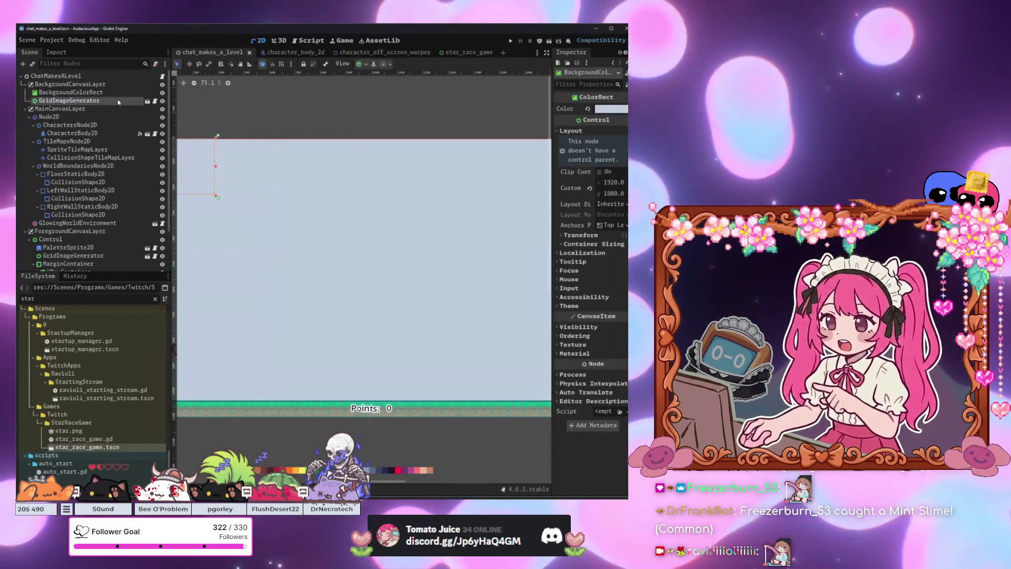
click(79, 85)
scroll(345, 132, down, 2)
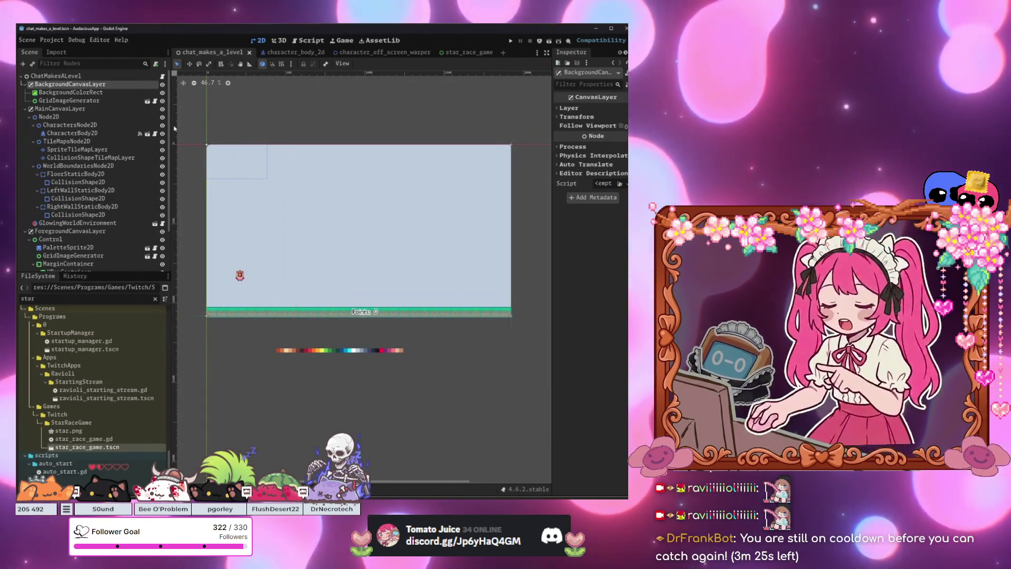
click(73, 77)
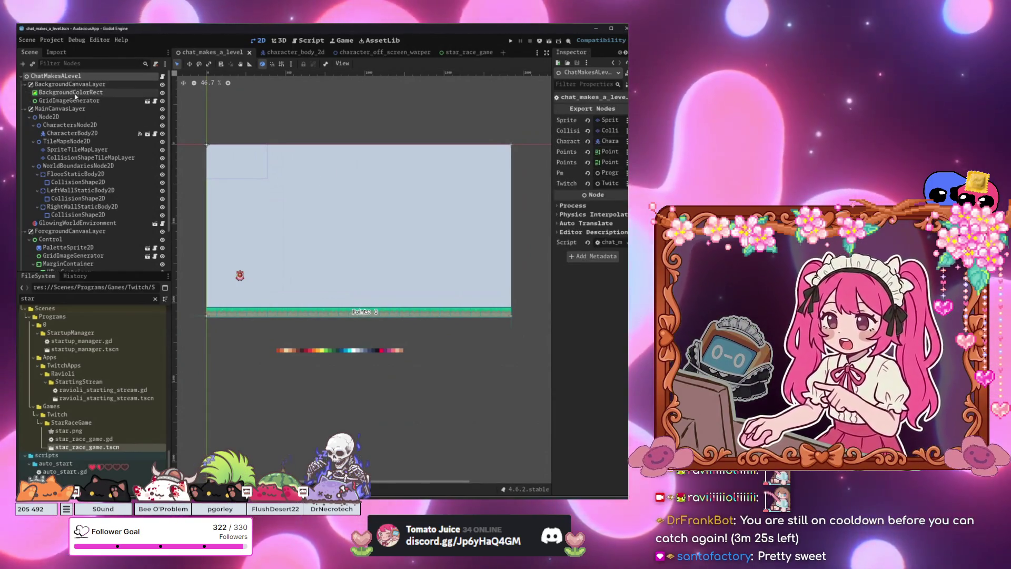
- Close the character_off_screen_warper scene and create a new empty scene with Ctrl+N
click(68, 84)
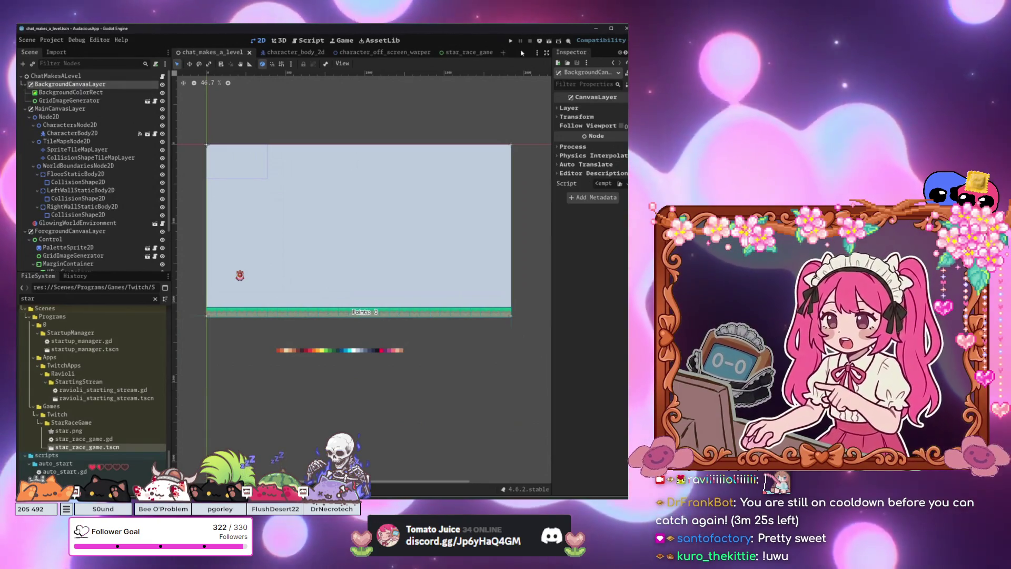
middle_click(382, 52)
key(ctrl+n)
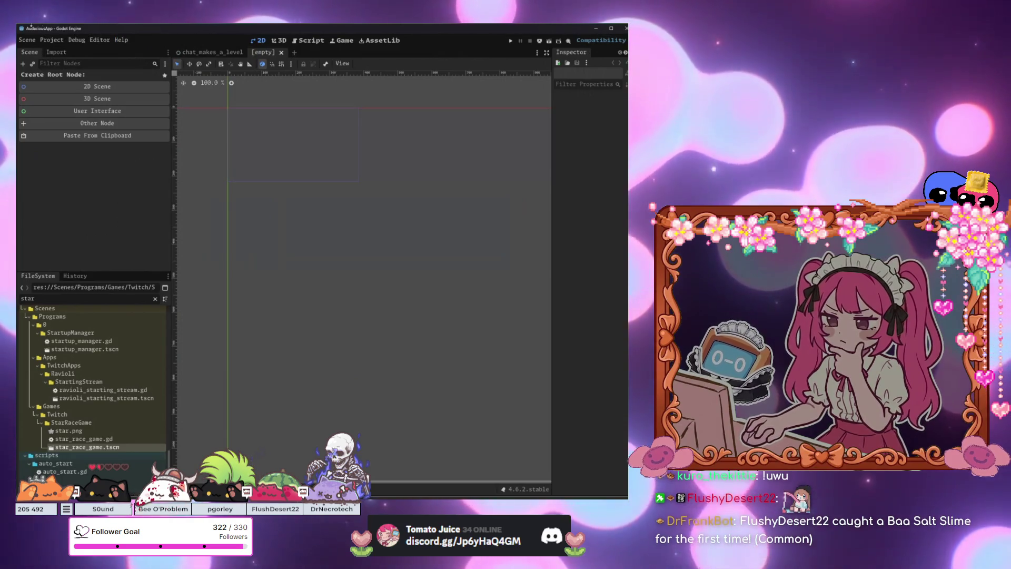
- Give the scratch scene a Control root, rename it T and back, then close it unsaved
click(90, 111)
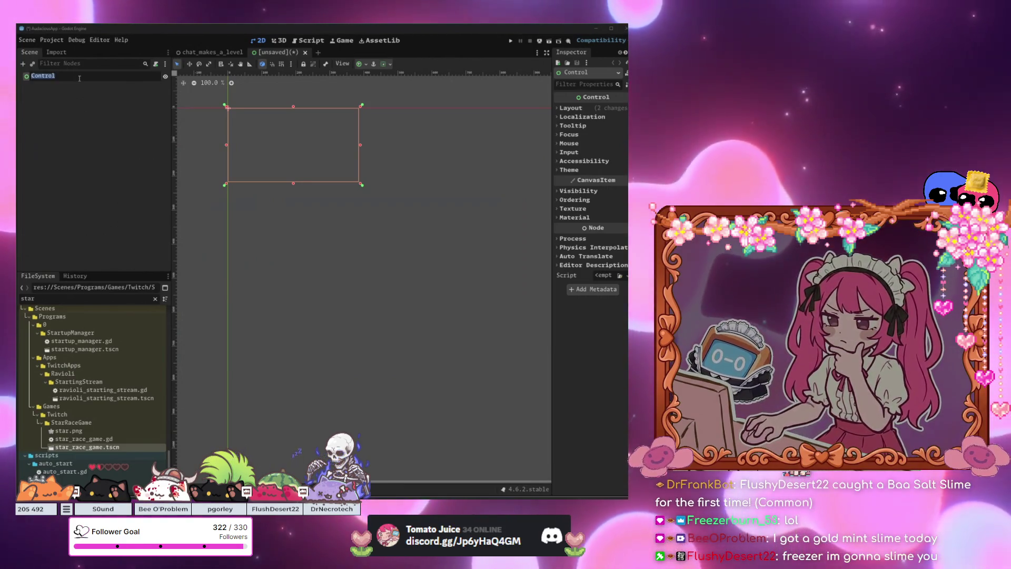
text(TEx)
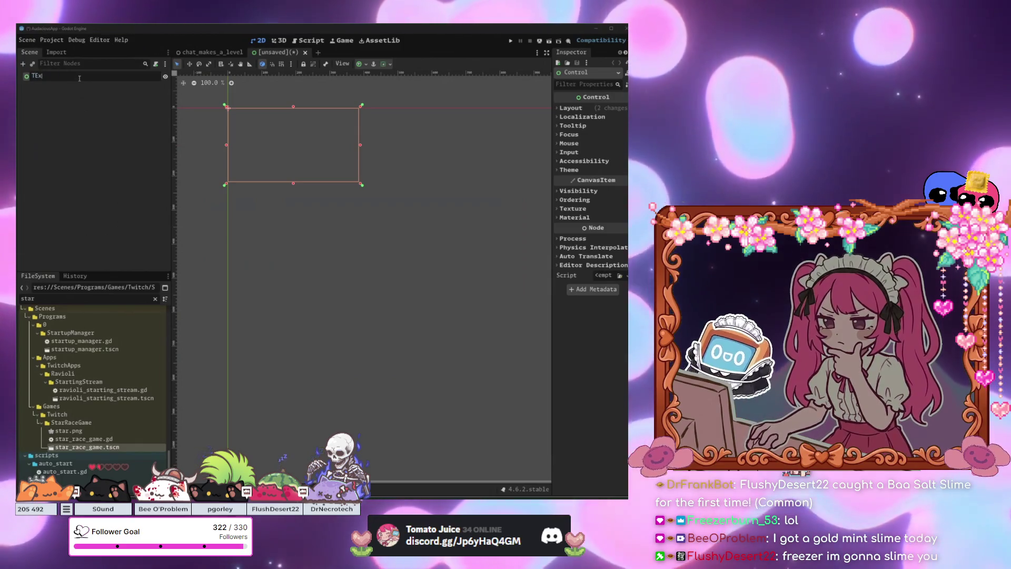
key(BackSpace)
key(BackSpace)
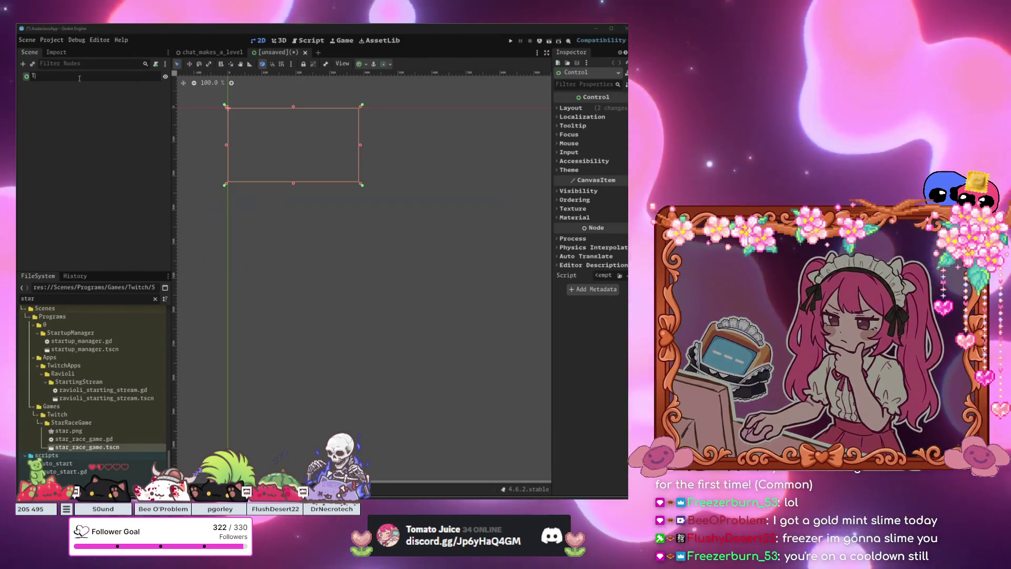
key(Return)
key(BackSpace)
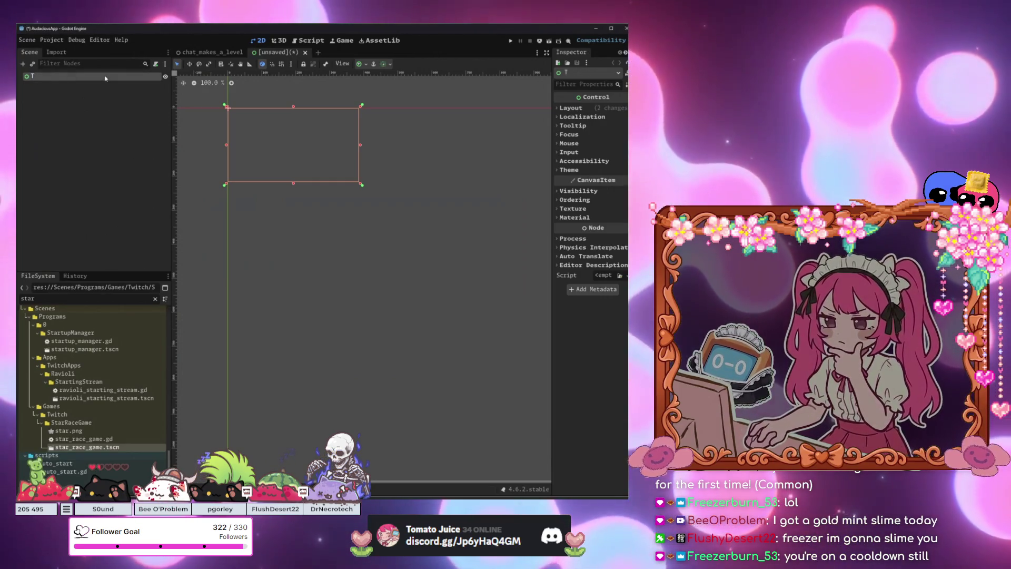
key(Return)
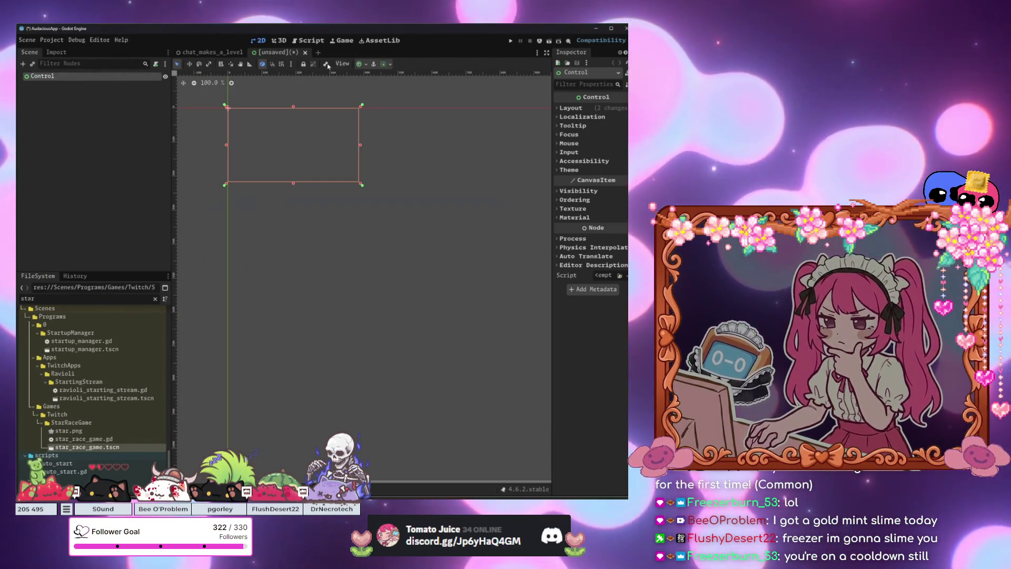
key(ctrl+shift+w)
- Discard the scratch scene and open the GridImageGenerator node's script
click(499, 287)
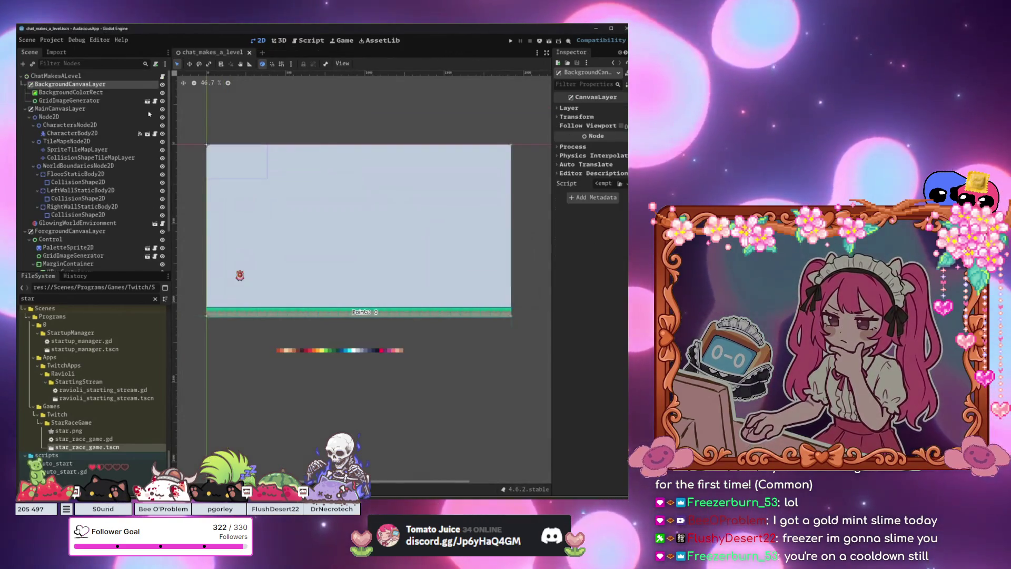
click(157, 101)
click(155, 102)
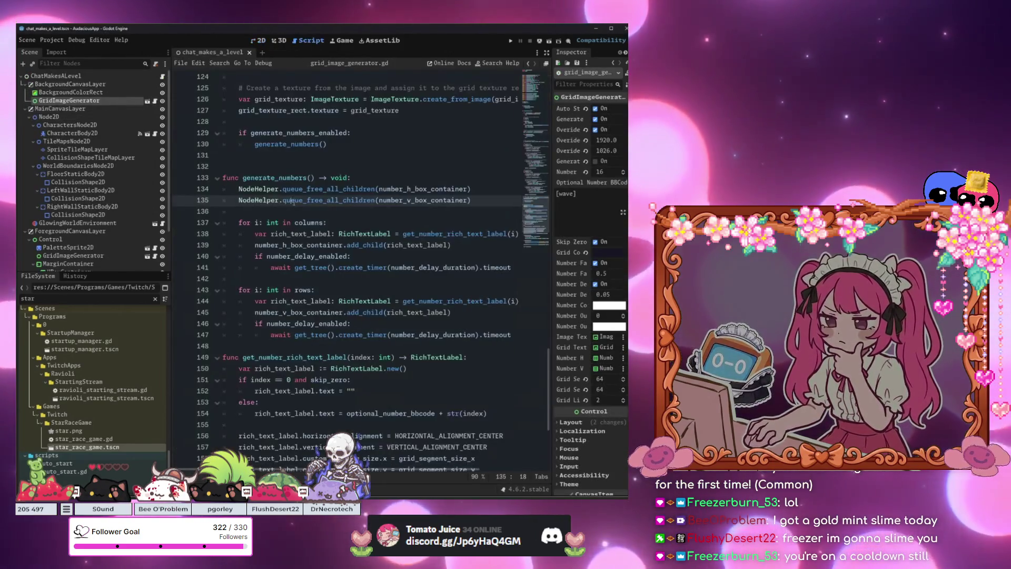
- Put the caret at the end of line 22, after the number_outline_color export
scroll(363, 230, down, 10)
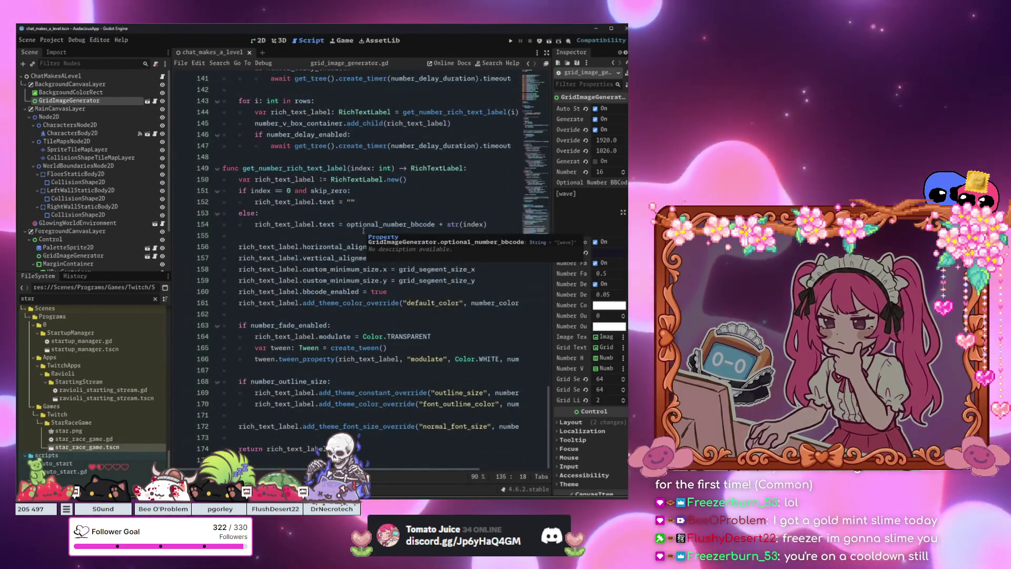
scroll(364, 230, up, 15)
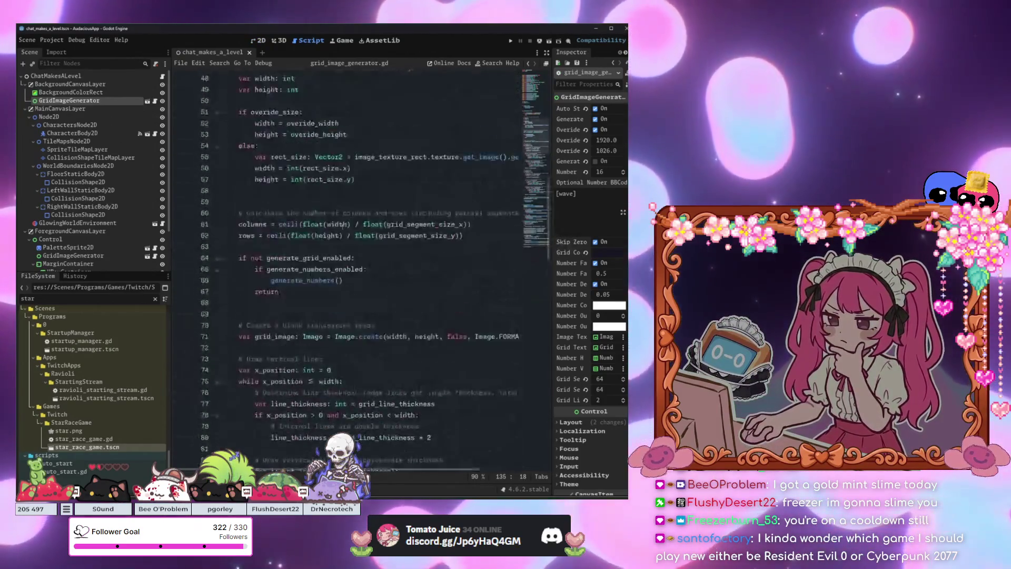
scroll(344, 224, up, 8)
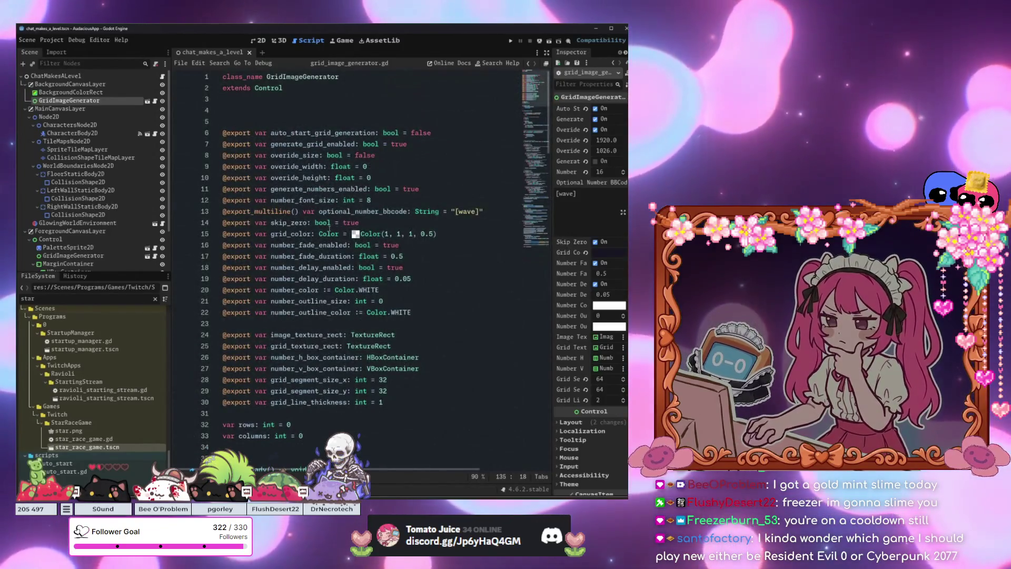
click(444, 306)
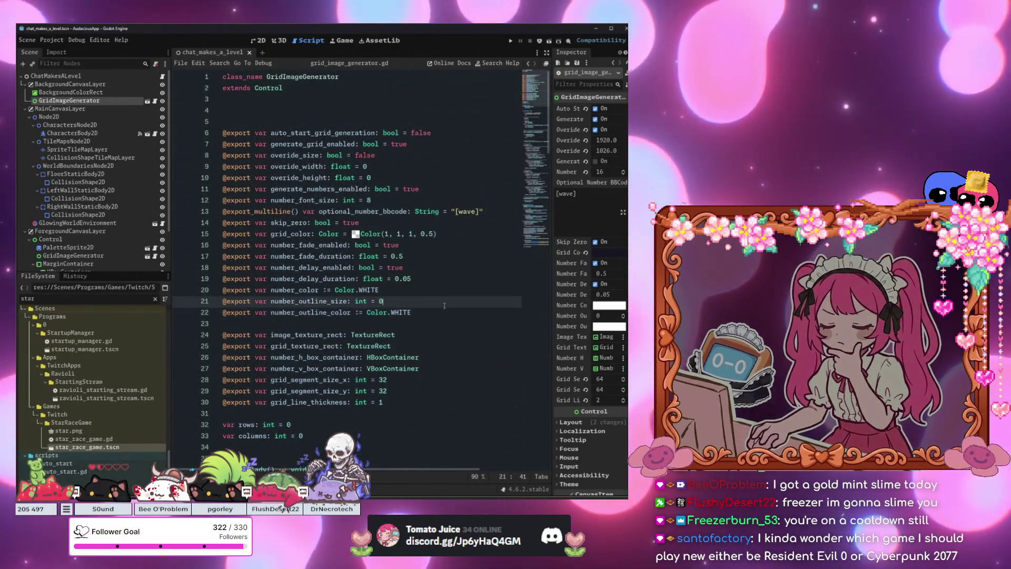
key(Down)
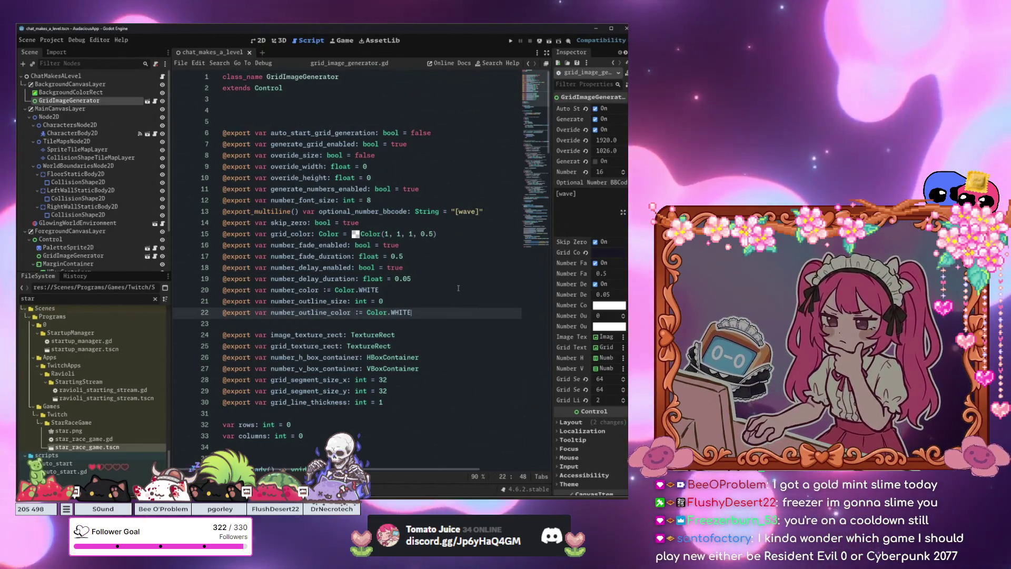
click(458, 288)
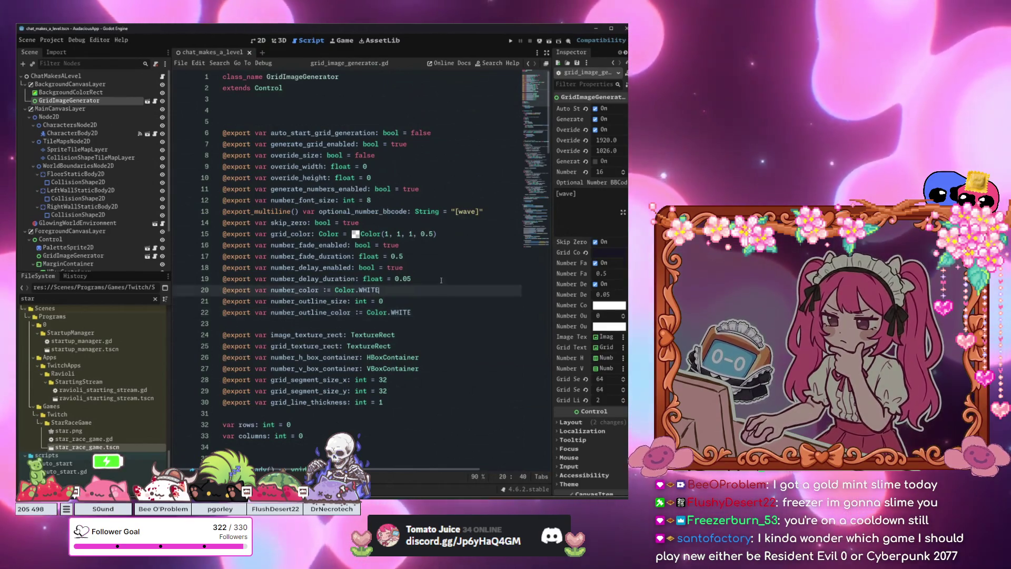
click(434, 262)
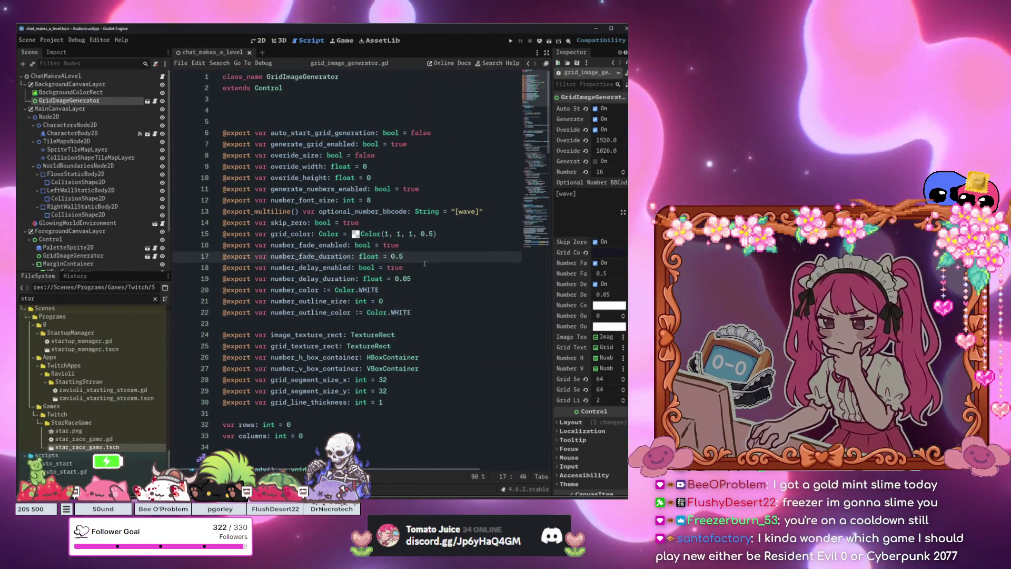
scroll(425, 263, down, 3)
scroll(424, 263, up, 3)
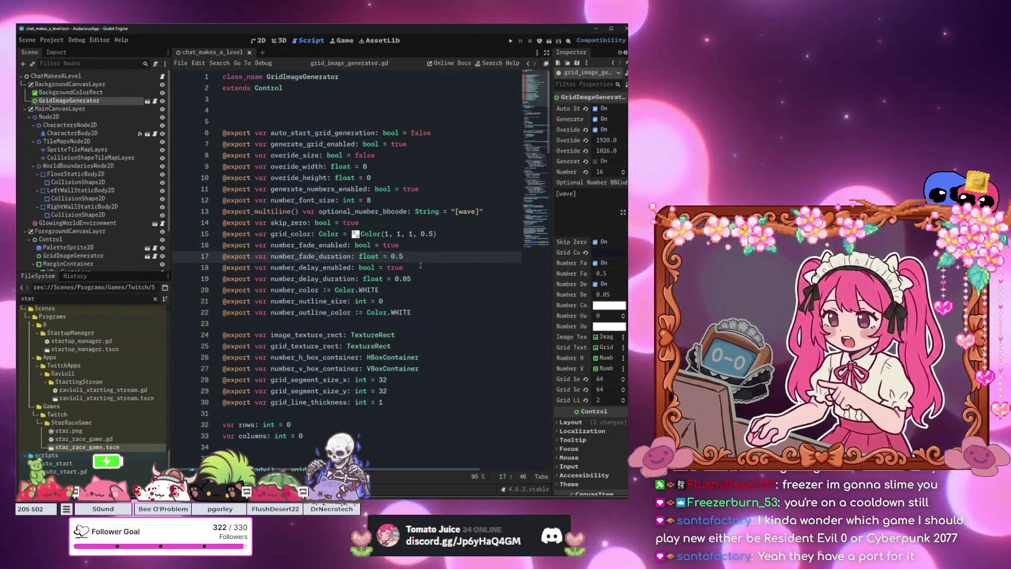
click(446, 317)
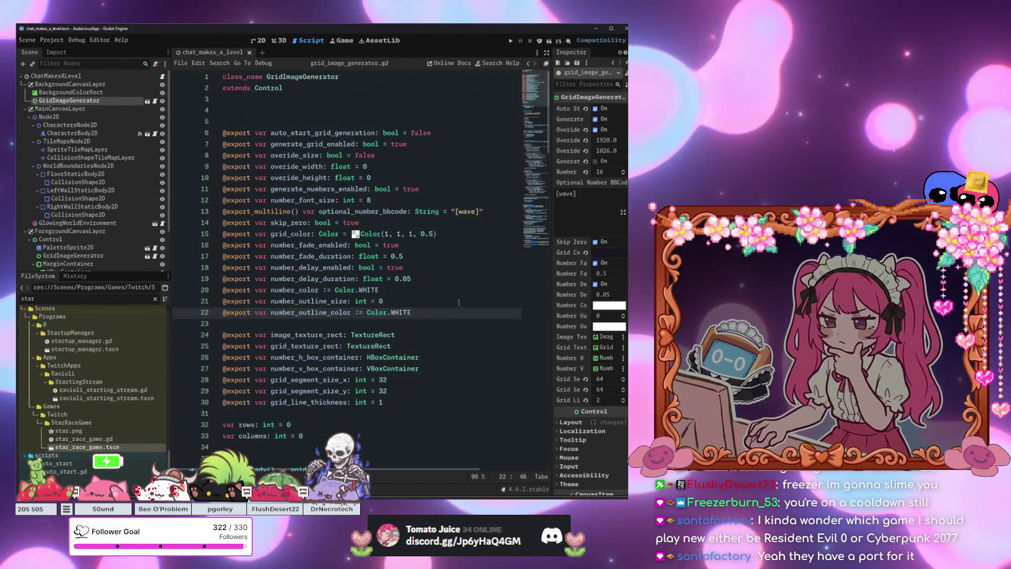
key(Return)
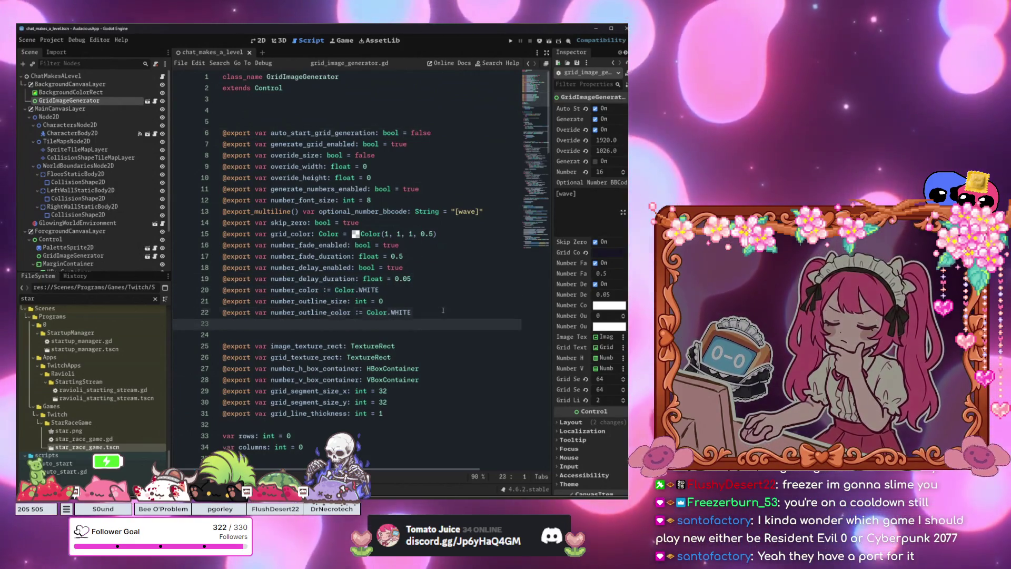
text(@export var safe_)
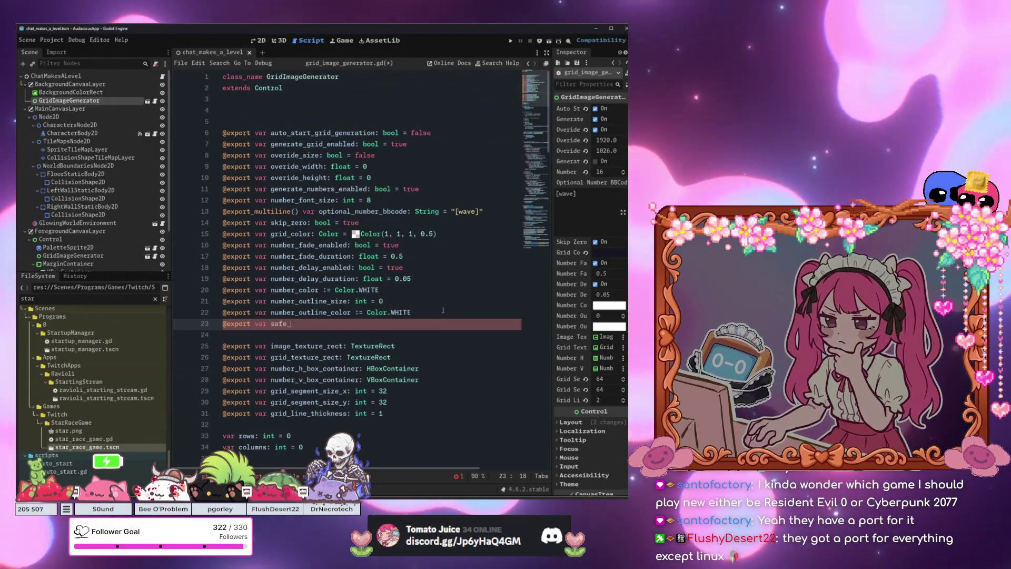
key(BackSpace)
key(BackSpace)
key(BackSpace)
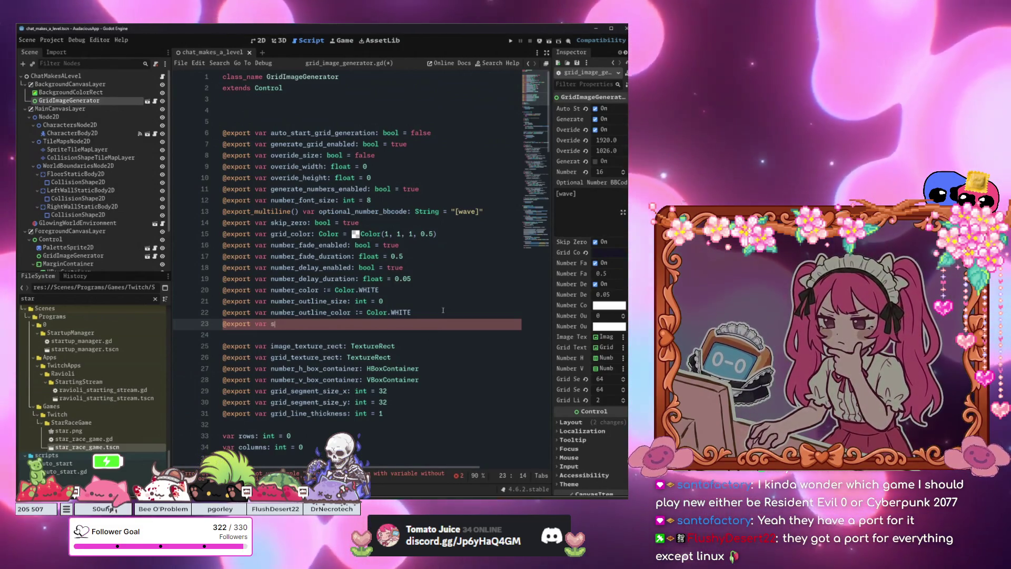
key(BackSpace)
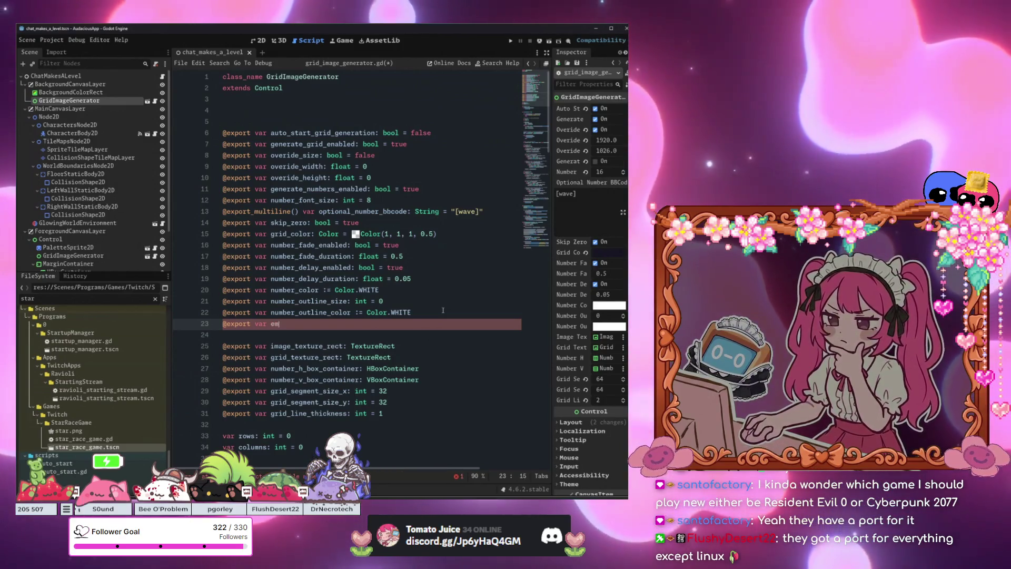
text(tp)
key(BackSpace)
key(BackSpace)
key(BackSpace)
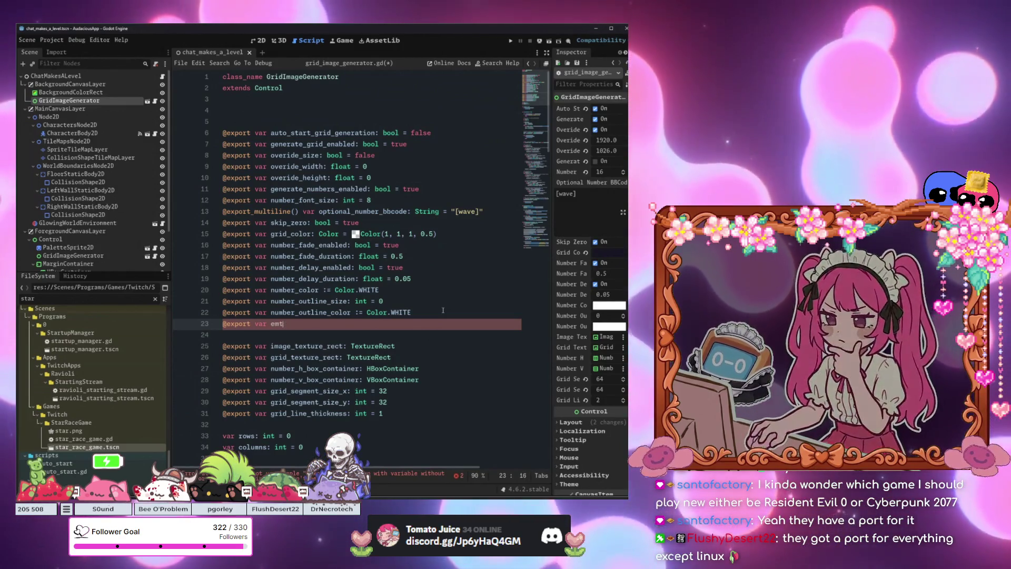
text(pty_spaces_enabled)
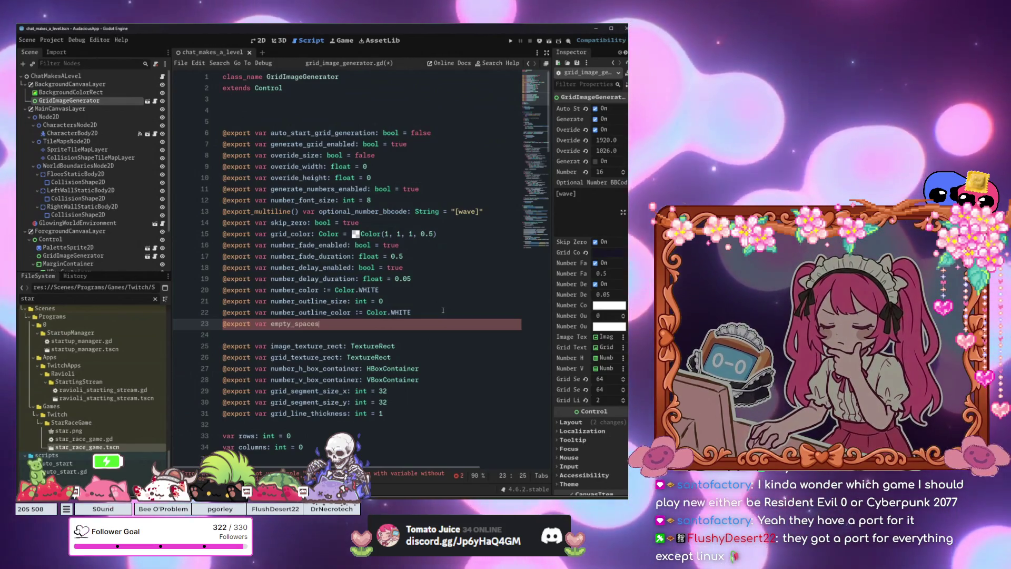
text(: )
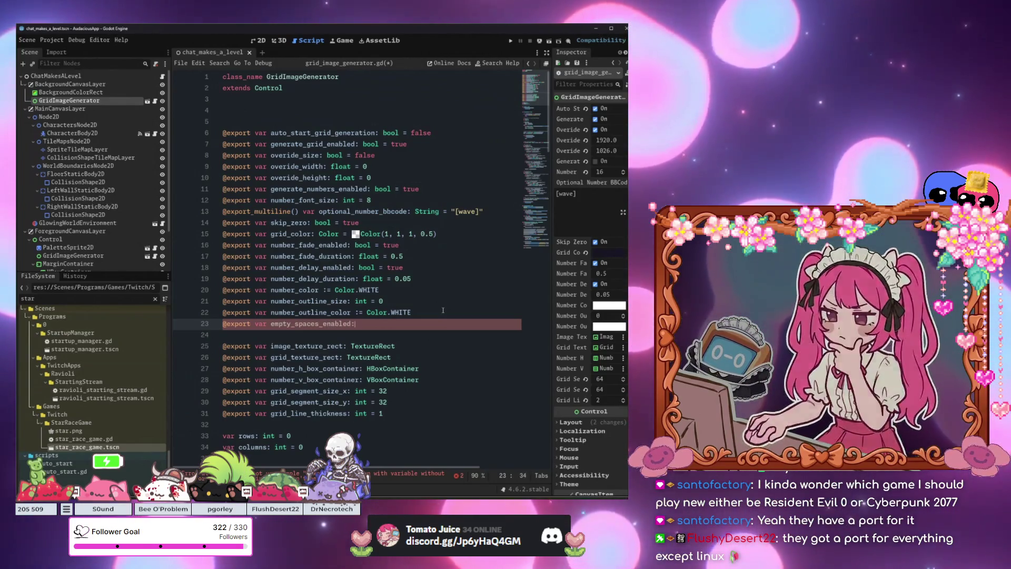
text(Ve)
key(Down)
key(Down)
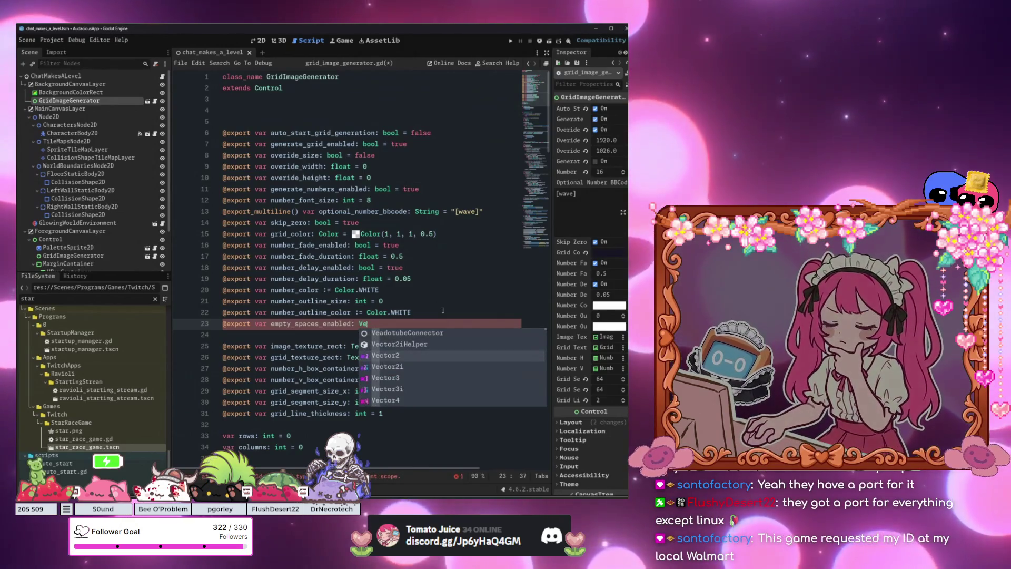
key(Down)
key(Return)
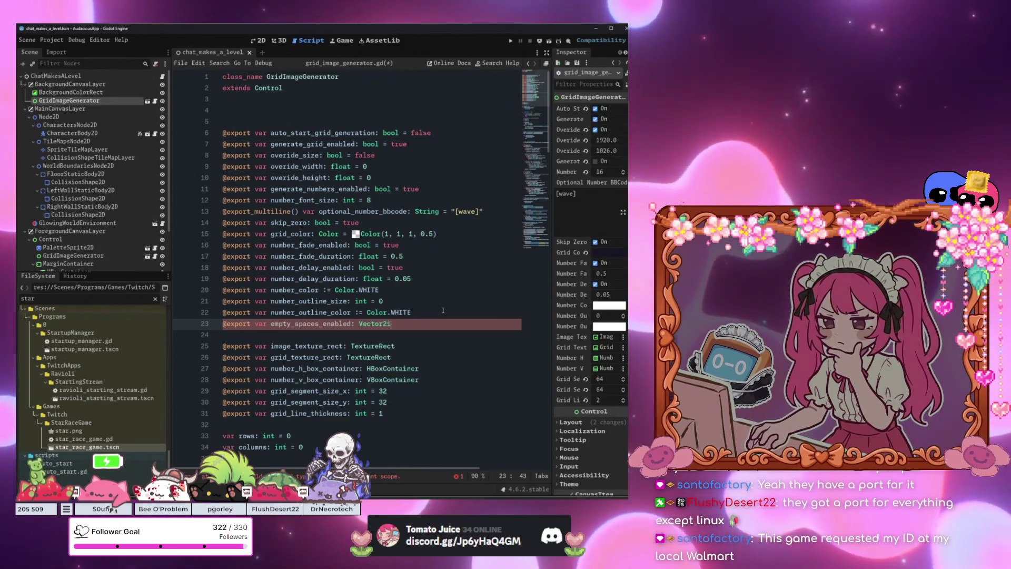
key(ctrl+BackSpace)
text(bool = true)
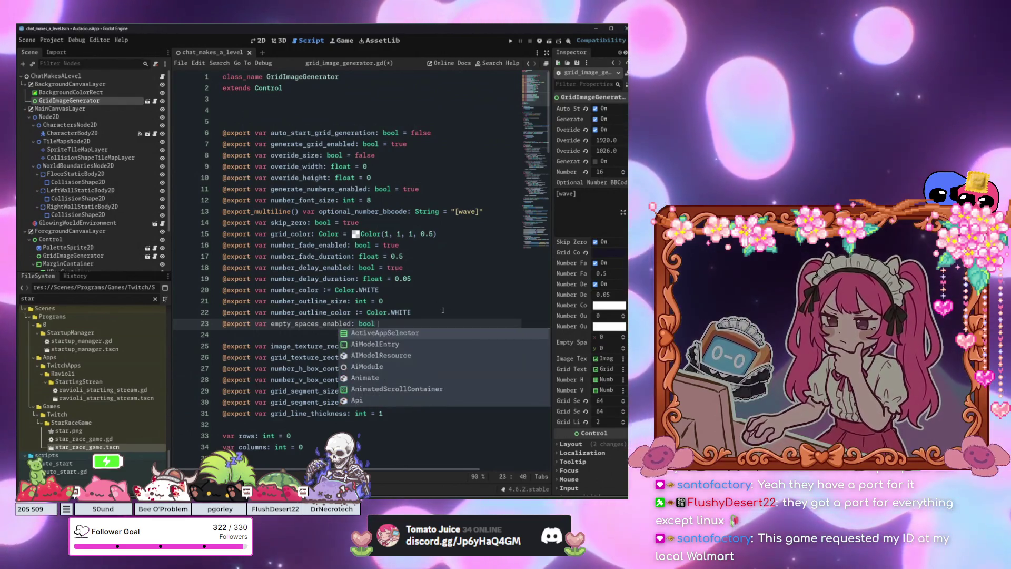
text(@export var empt)
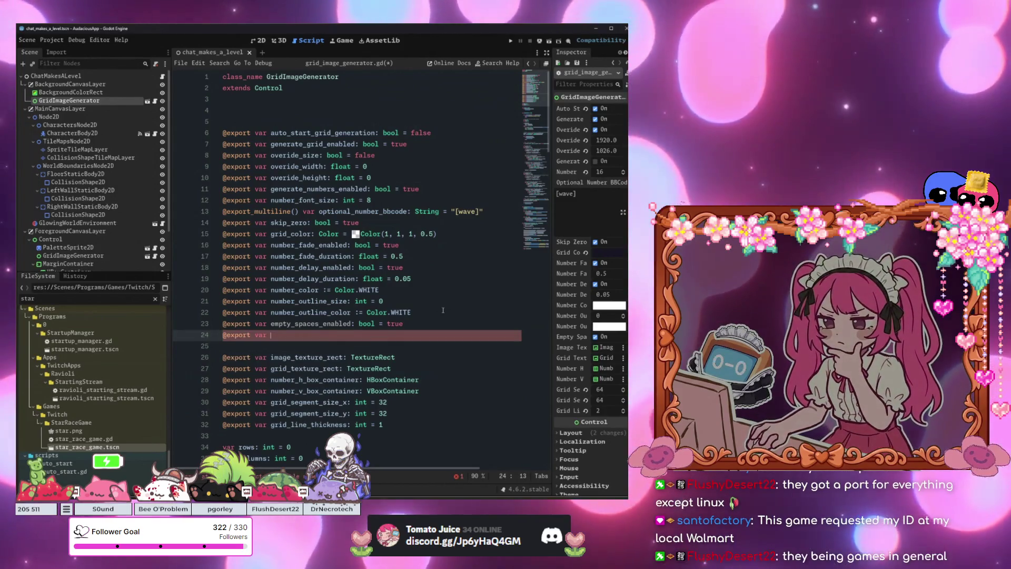
text(y_spaces)
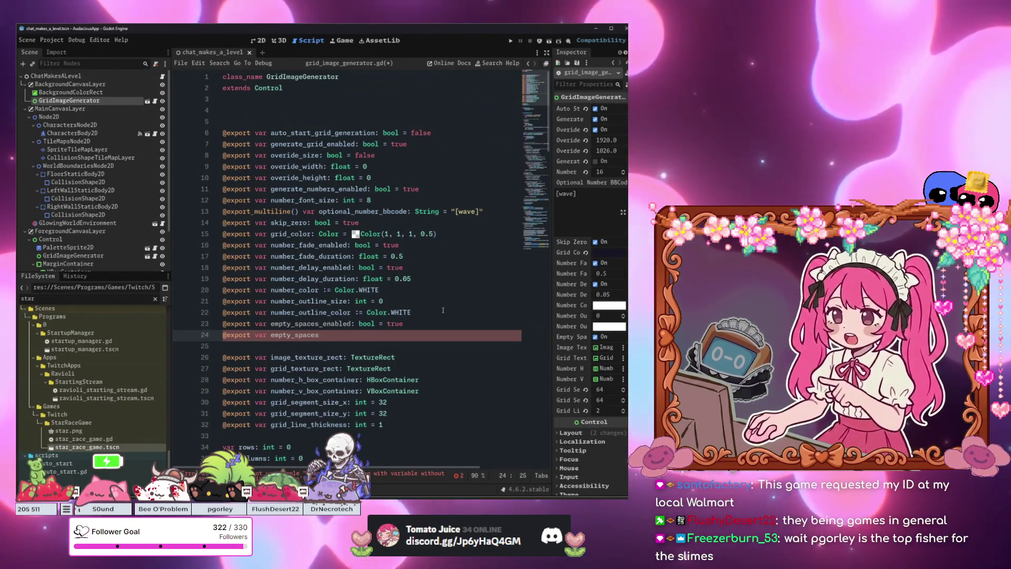
- Filter the FileSystem for 'grid_' to find the GridImageGenerator folder
click(69, 296)
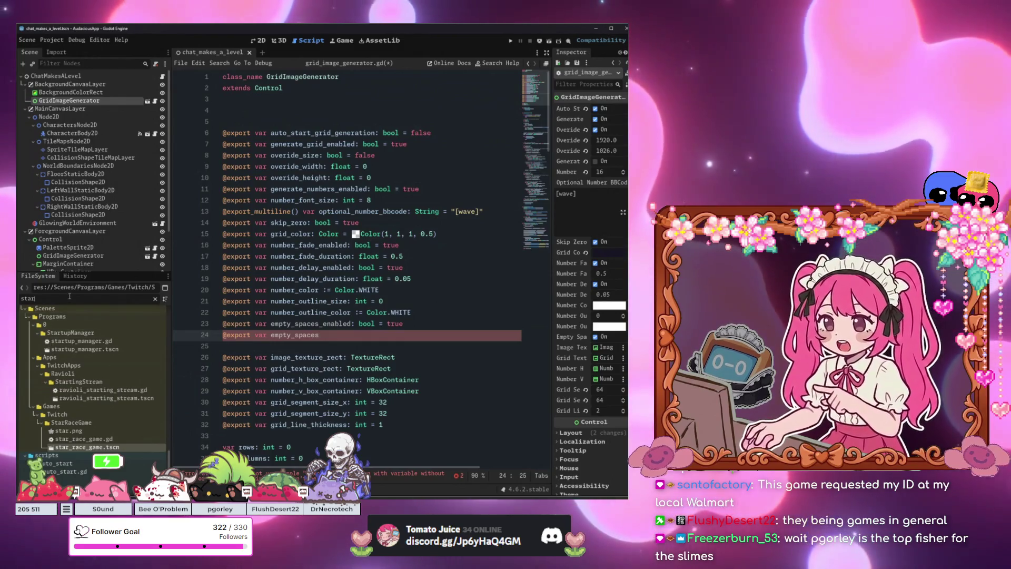
text(grid_)
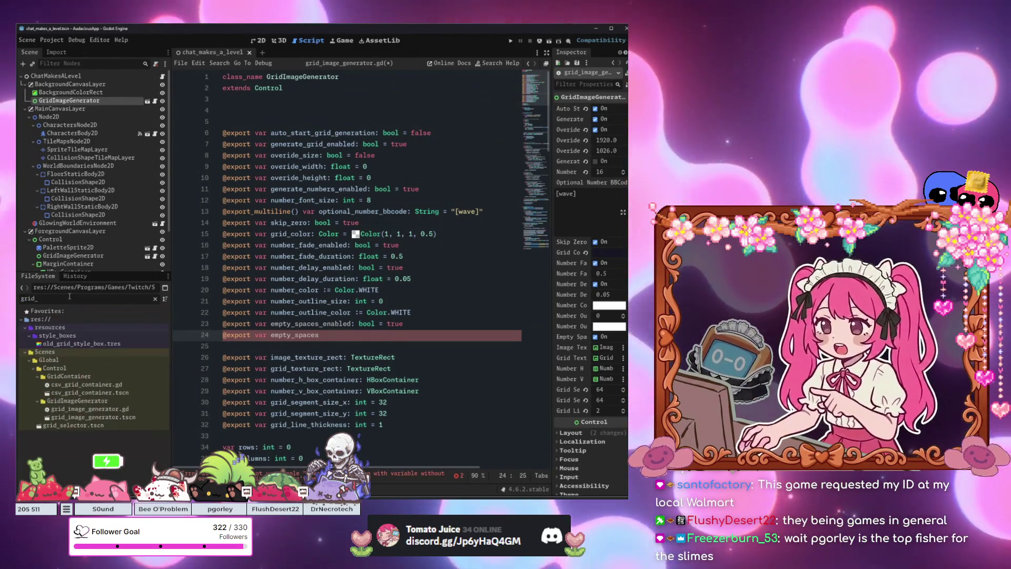
click(104, 402)
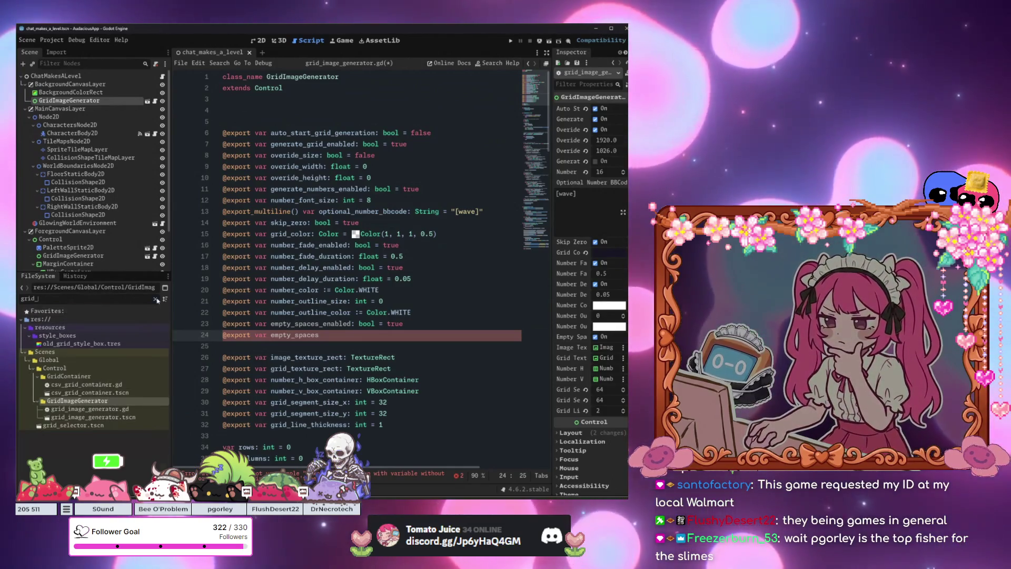
click(155, 299)
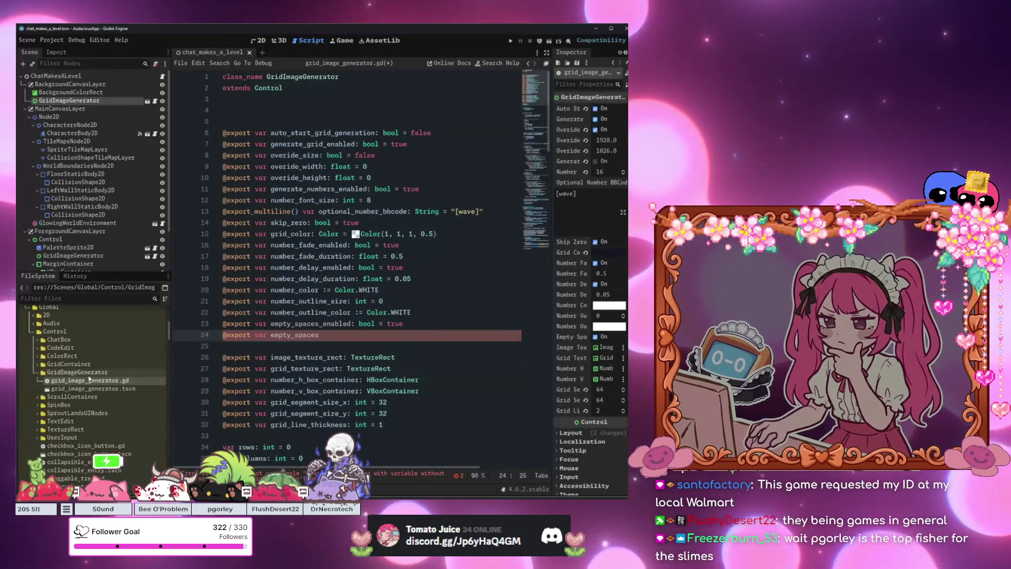
- Create a script named grid_image_generator_empty_space.gd in the GridImageGenerator folder
right_click(92, 375)
mouse_move(194, 383)
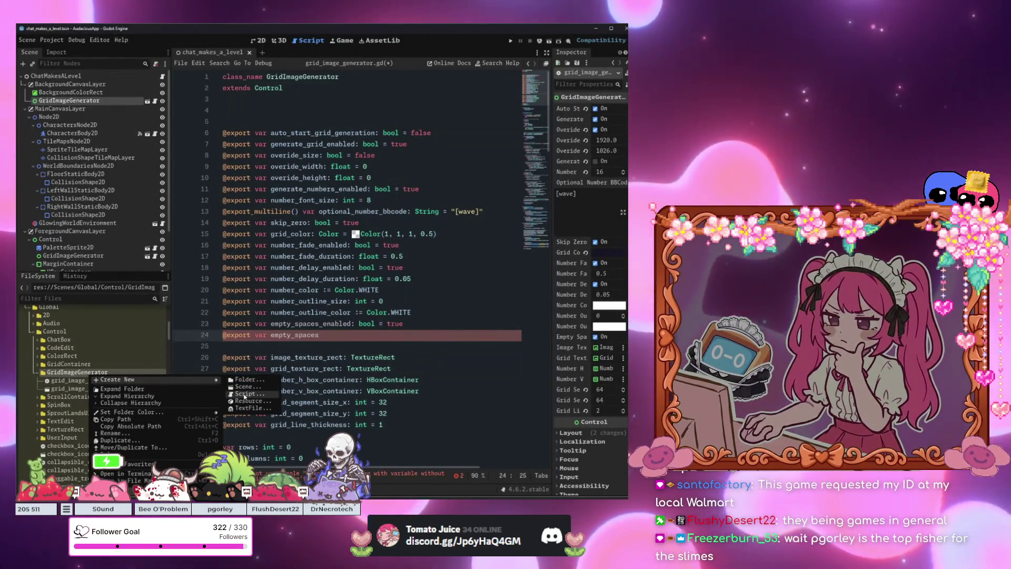
click(243, 394)
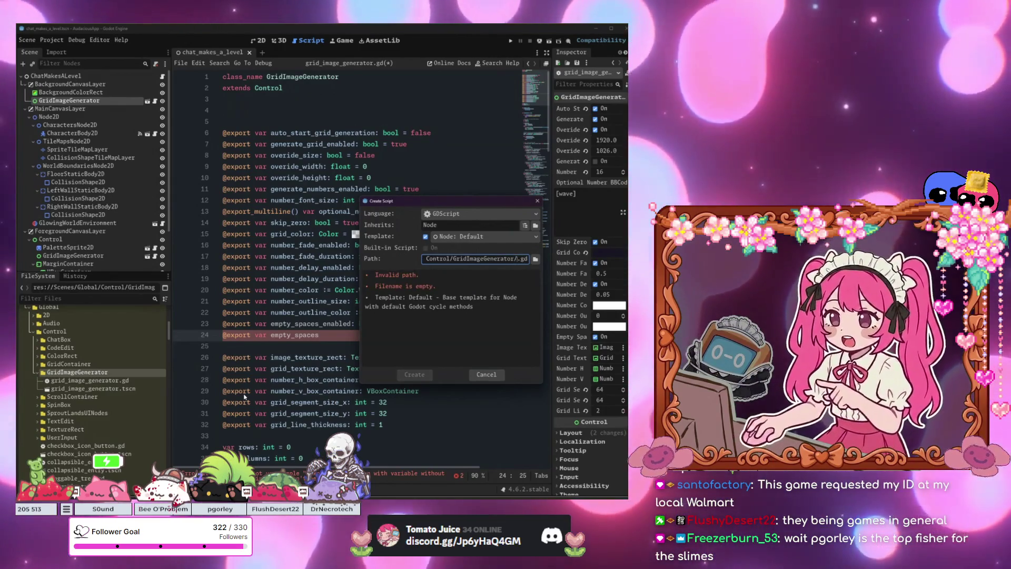
text(d)
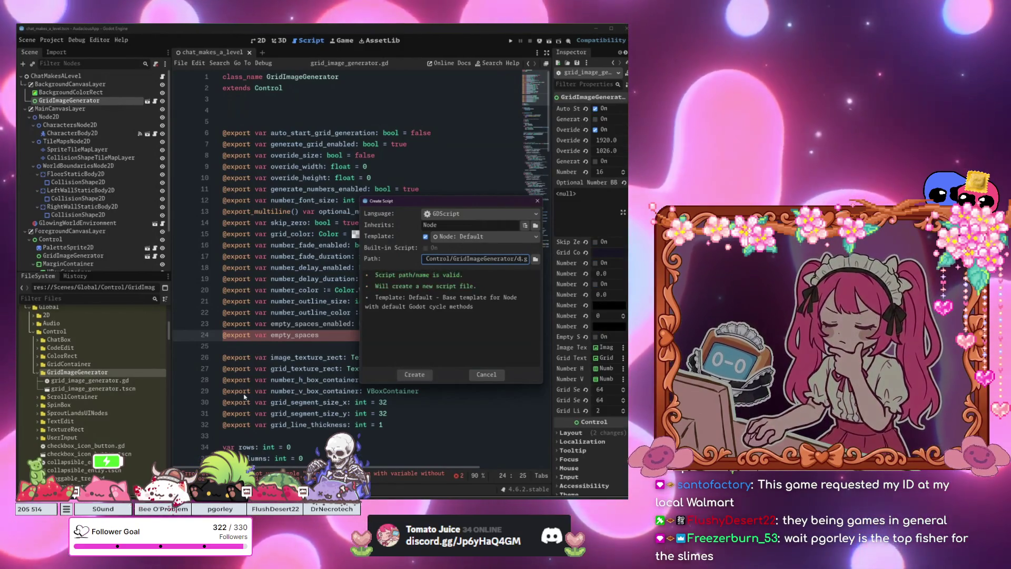
key(BackSpace)
text(grid_image_gene)
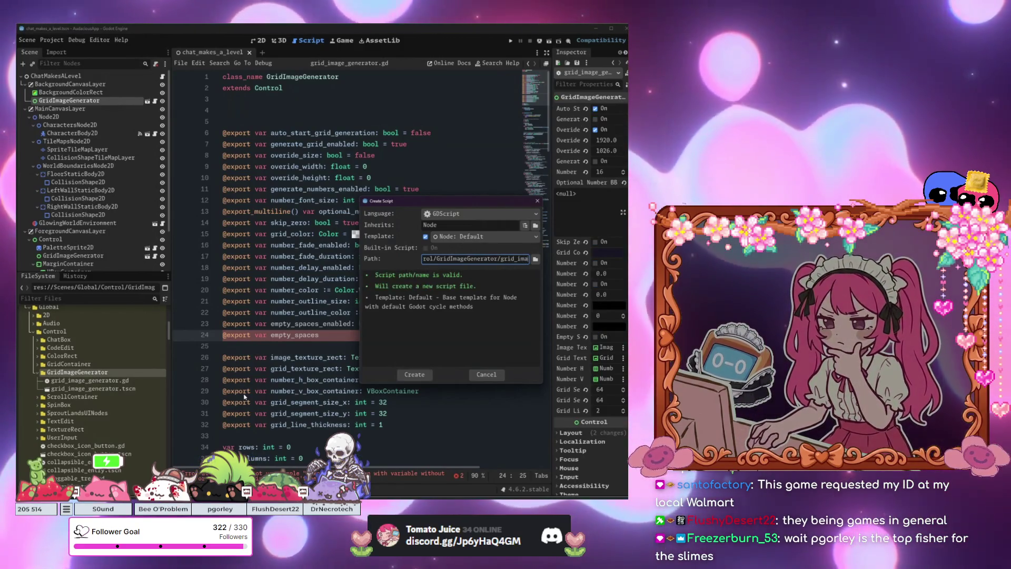
text(rator)
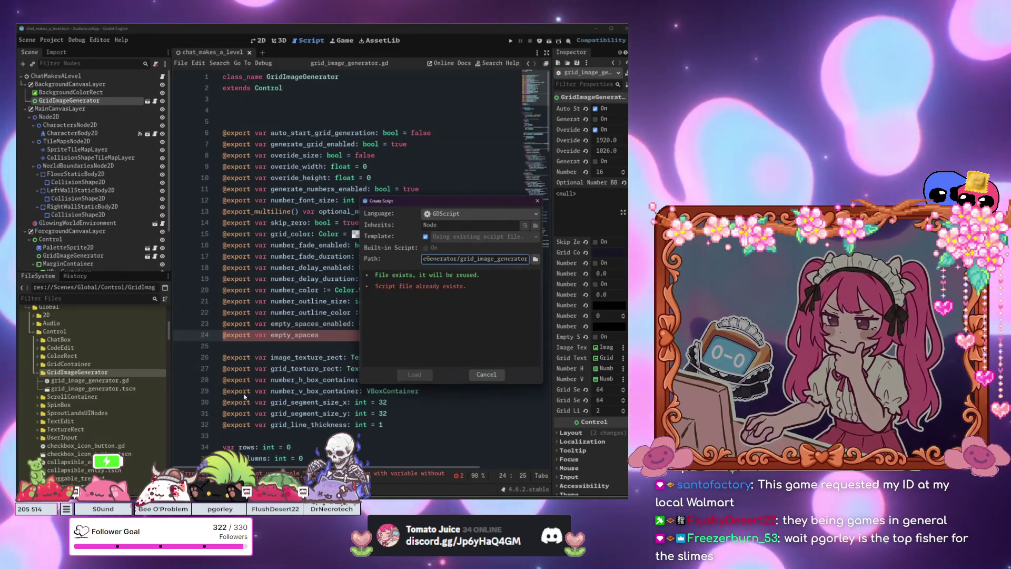
text(_)
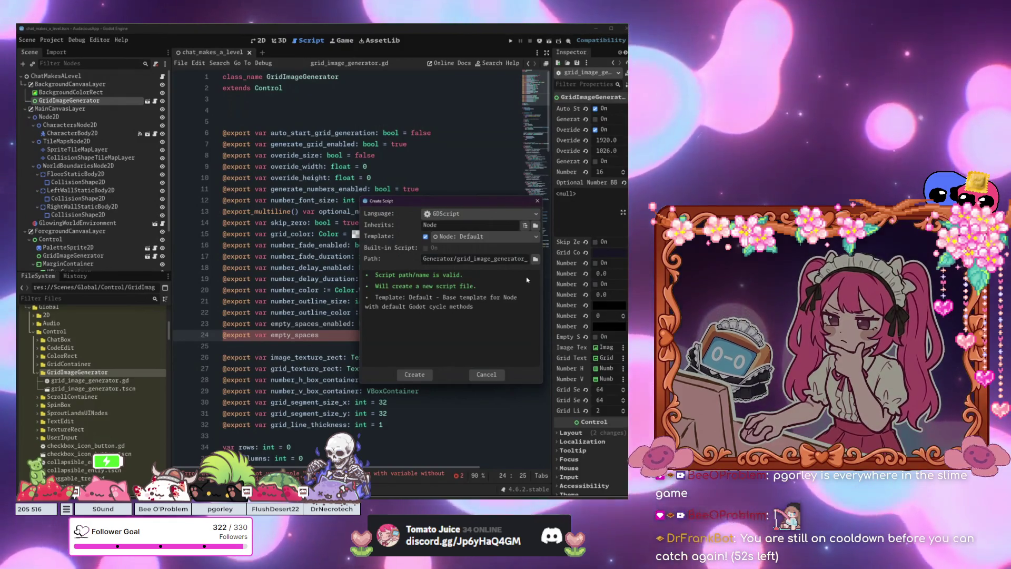
text(empty_sp)
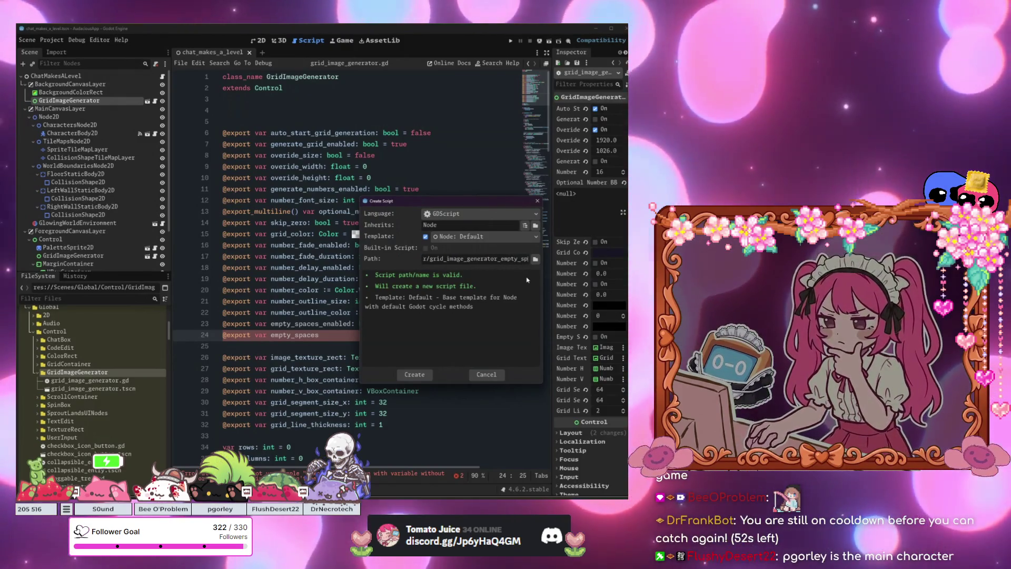
text(ace)
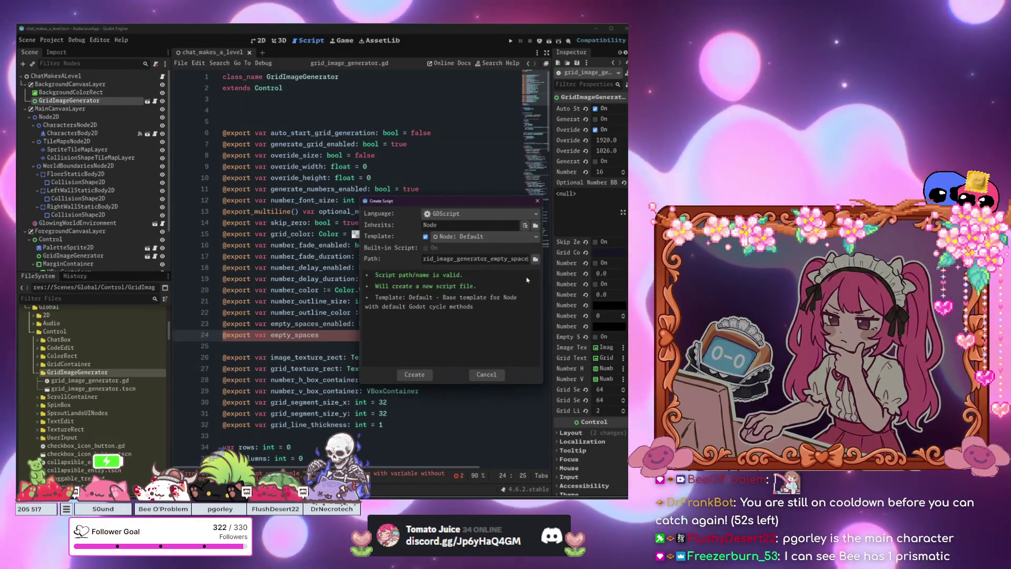
key(Return)
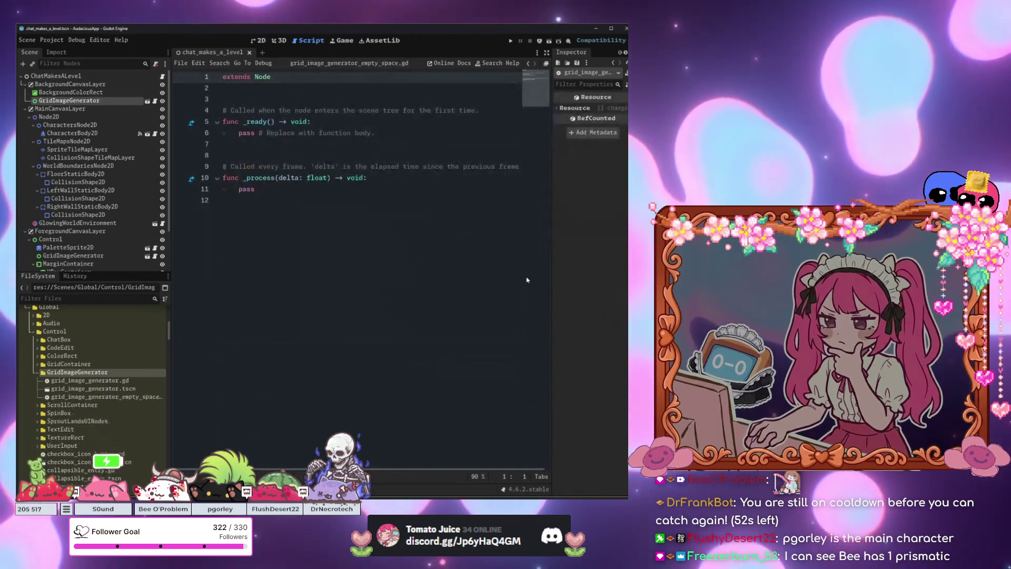
- Replace the template code with 'class_name GridImageGeneratorEmptySpace' and 'extends Resource'
drag(400, 282, 259, 81)
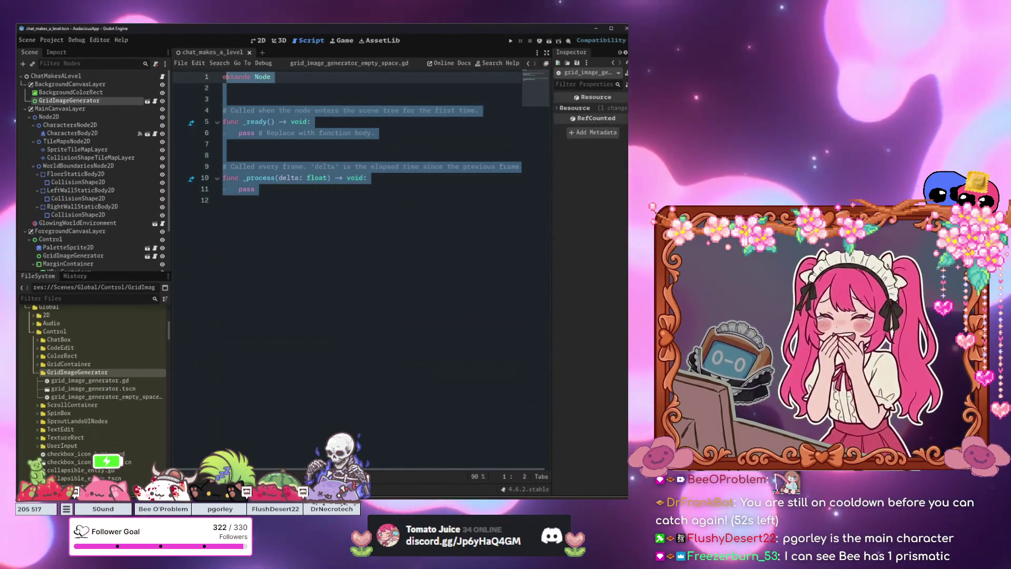
key(BackSpace)
key(BackSpace)
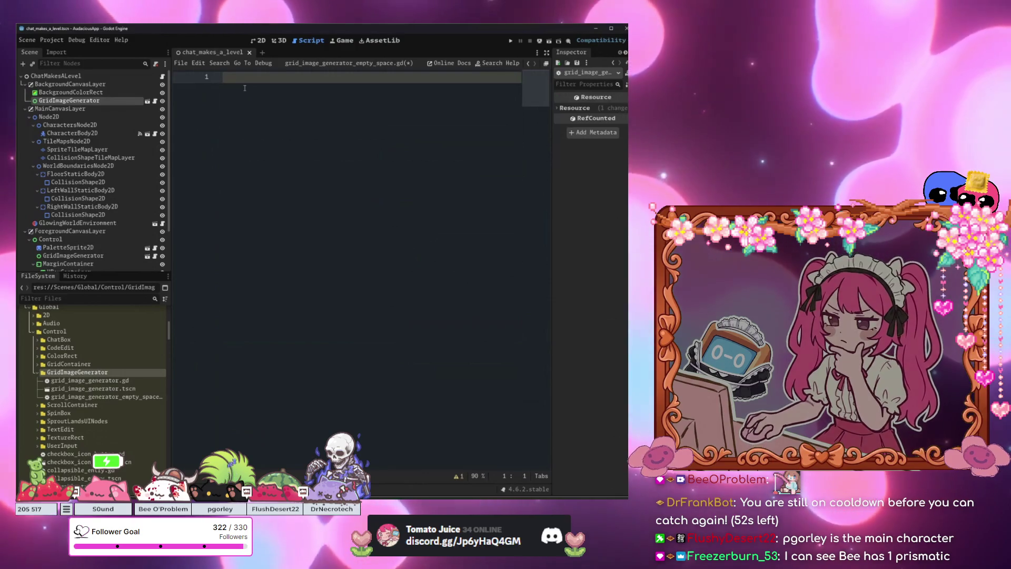
text(class_name GridImage)
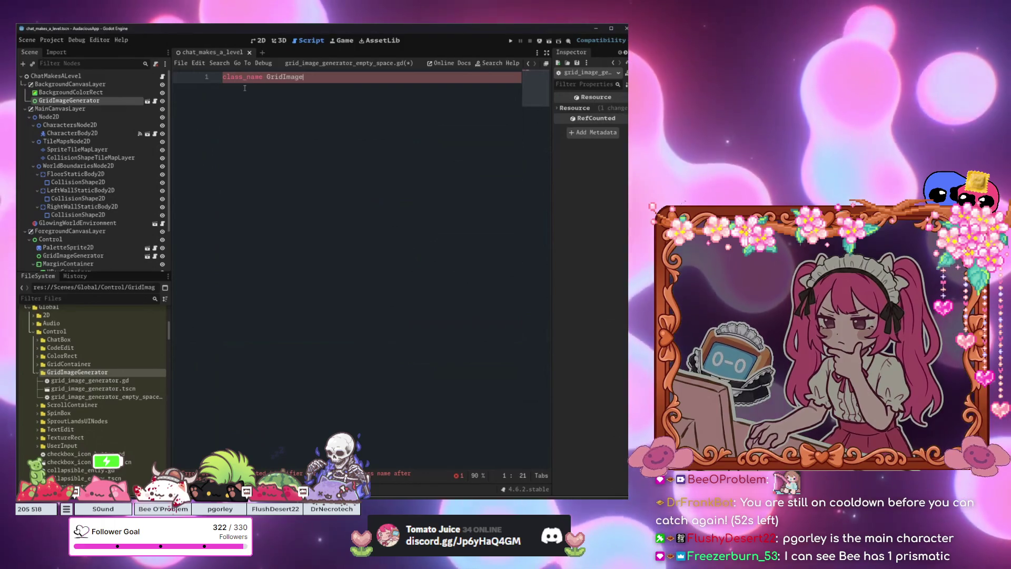
text(GeneratorE)
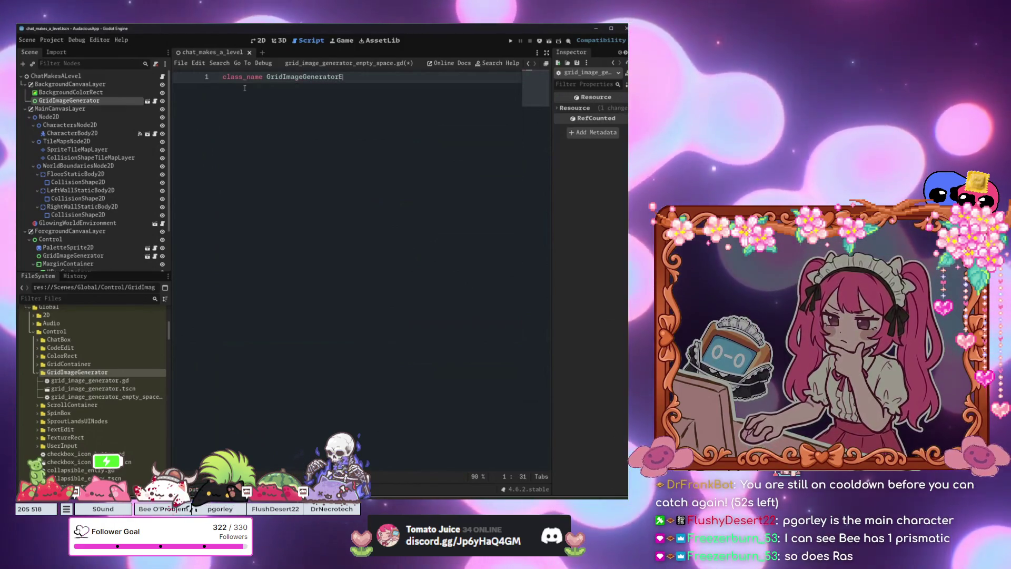
text(mptySpace)
key(Return)
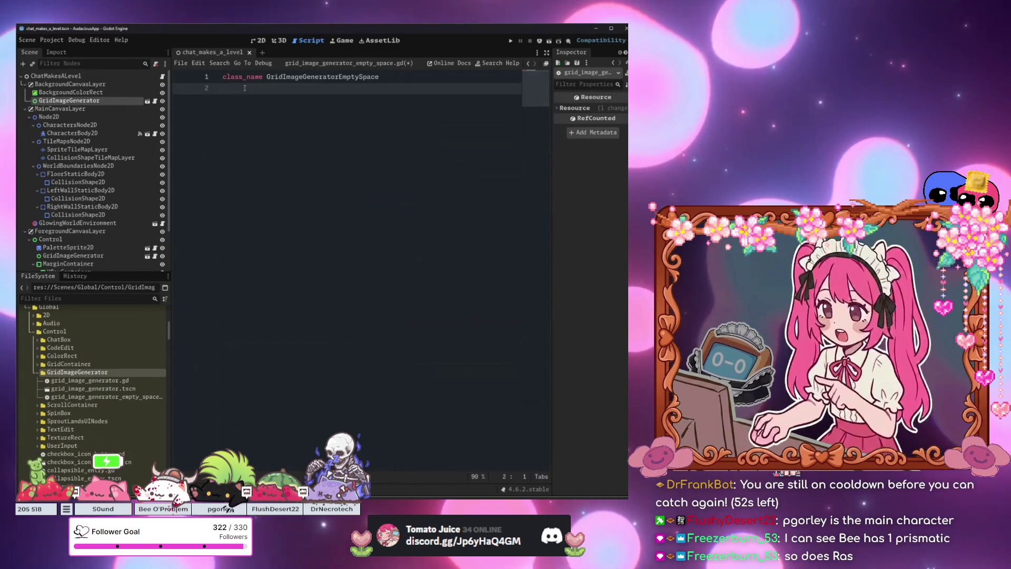
text(extends Resour)
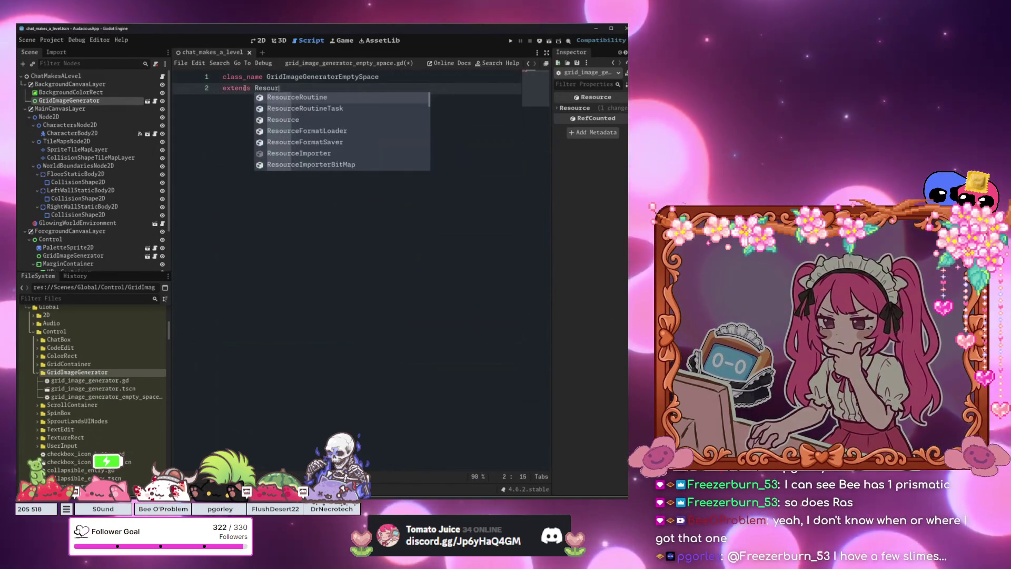
text(ce)
key(Return)
key(Return)
key(Return)
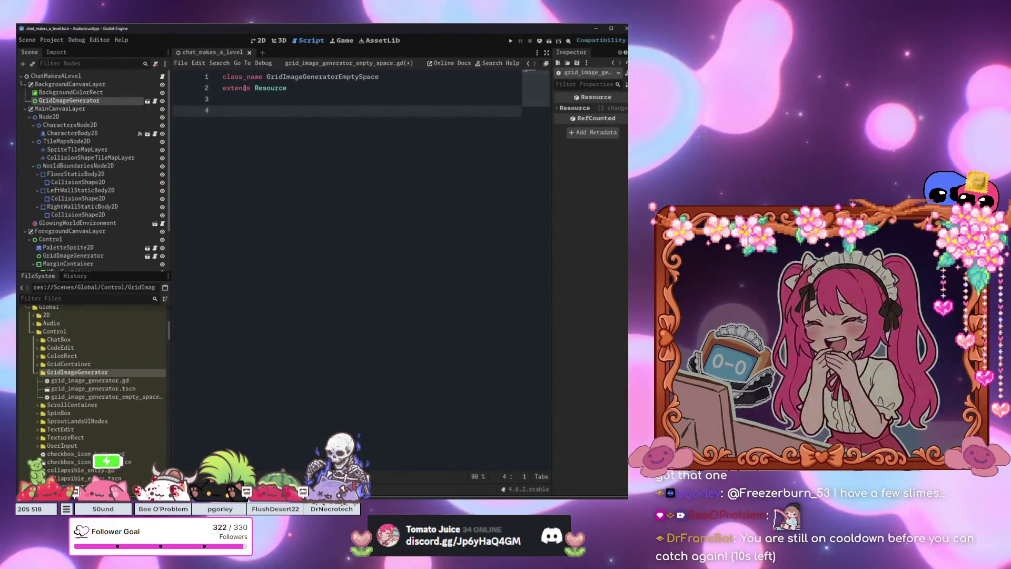
text(var top)
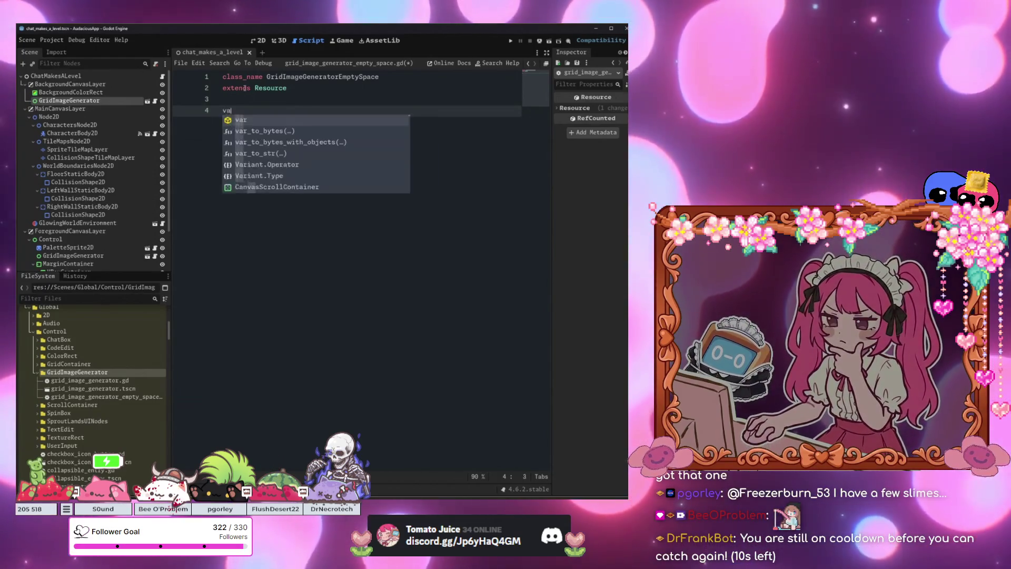
text(_le)
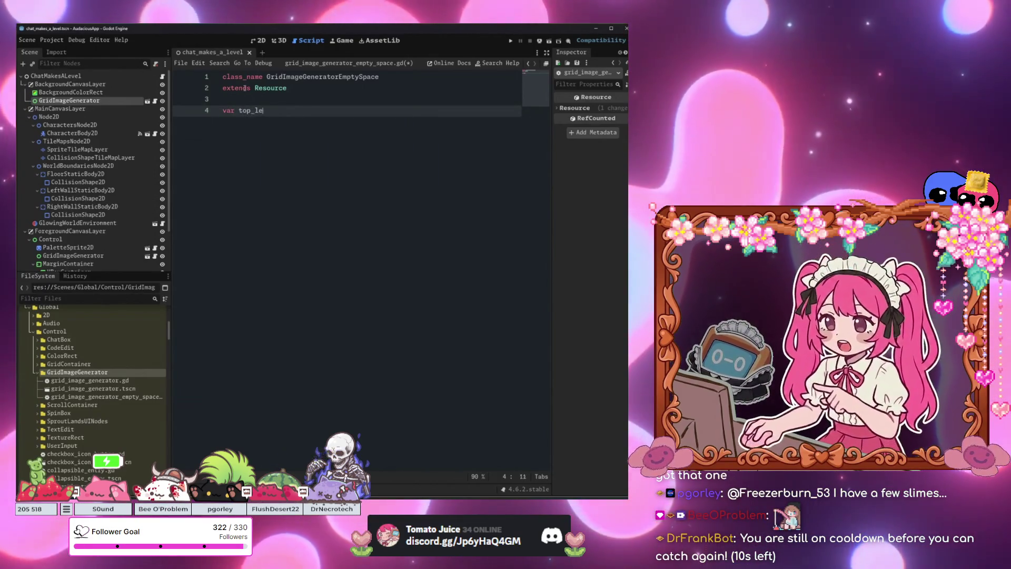
key(BackSpace)
key(BackSpace)
key(BackSpace)
text(@export var top_left_)
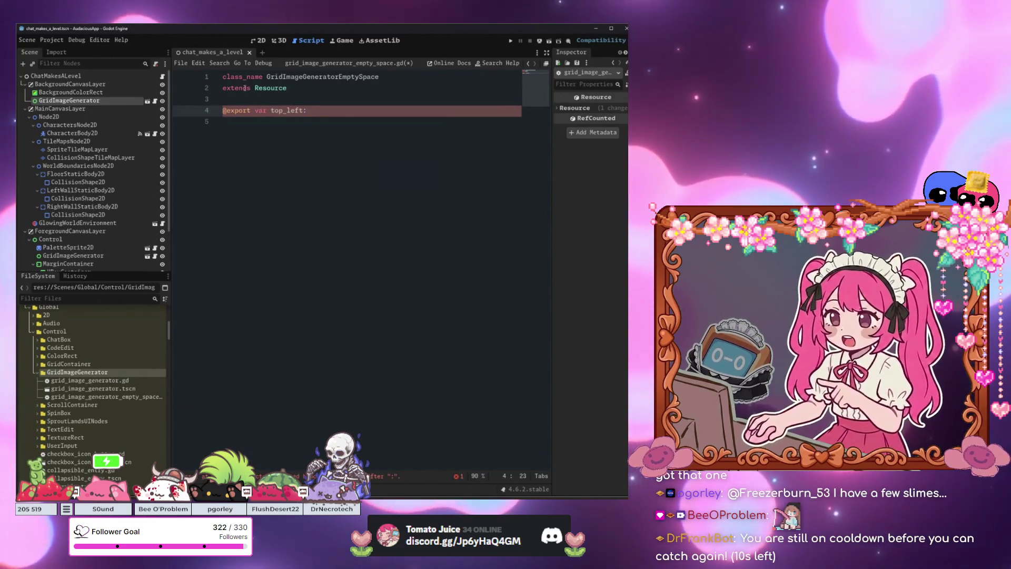
text(coord)
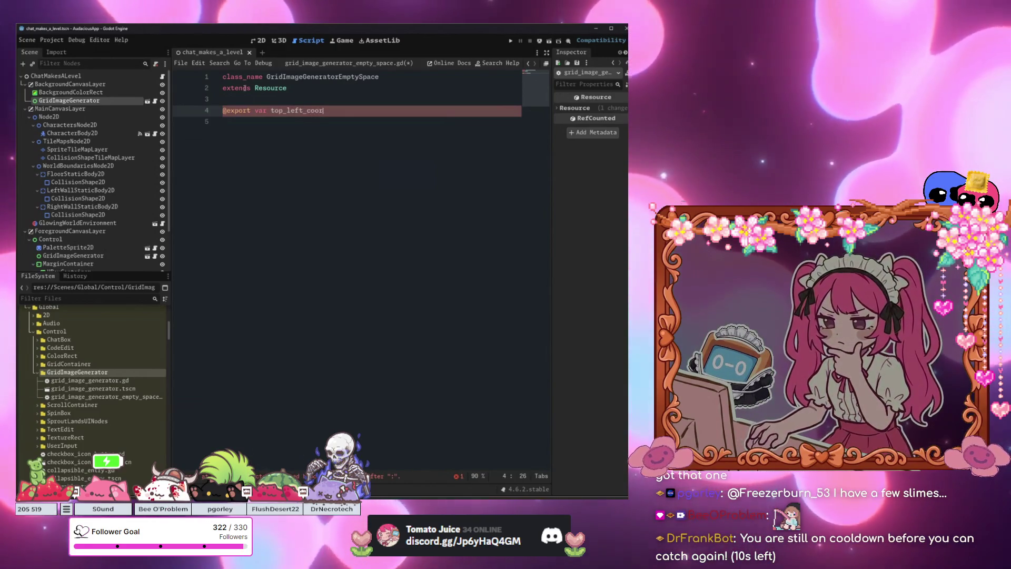
text(: Vector)
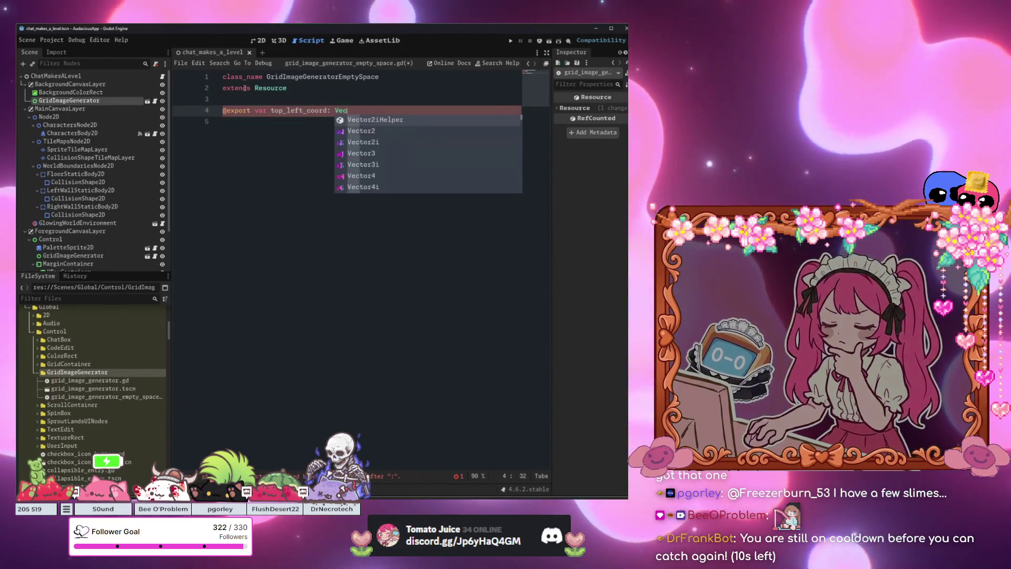
key(Down)
key(Down)
key(Return)
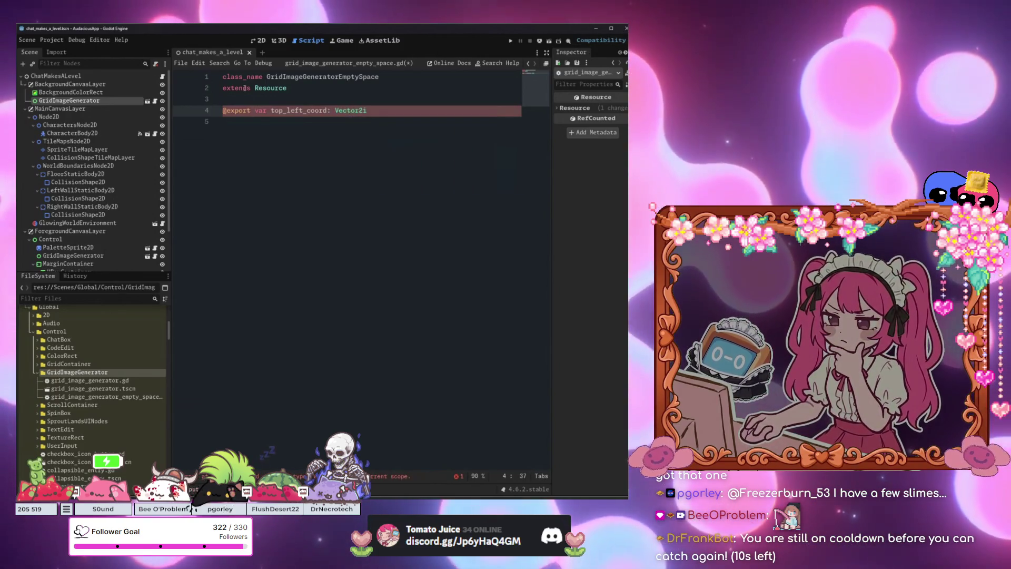
key(Return)
text(_)
key(BackSpace)
text(@export var bottom)
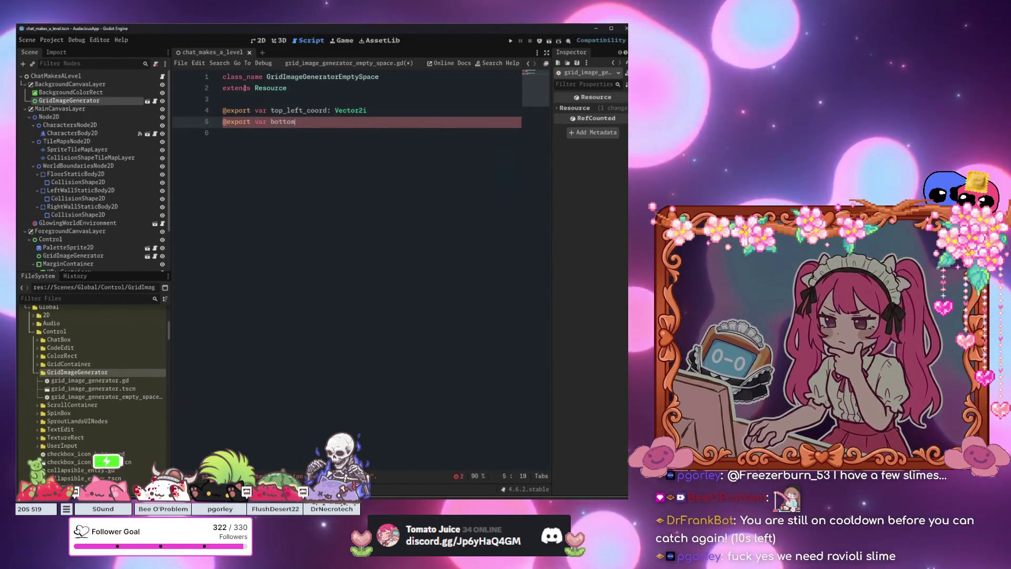
text(_left_coord)
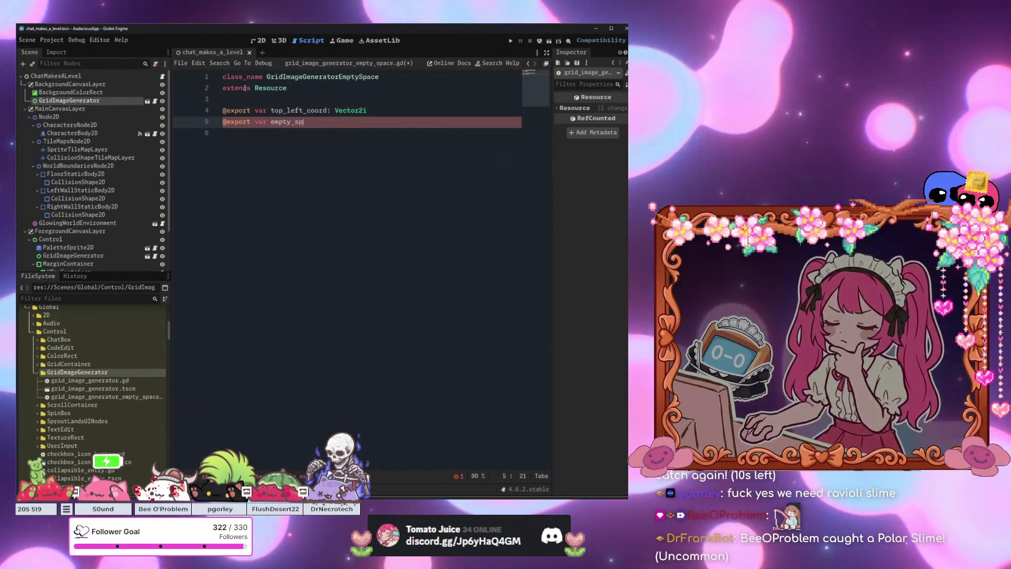
key(BackSpace)
key(BackSpace)
key(BackSpace)
text(size:)
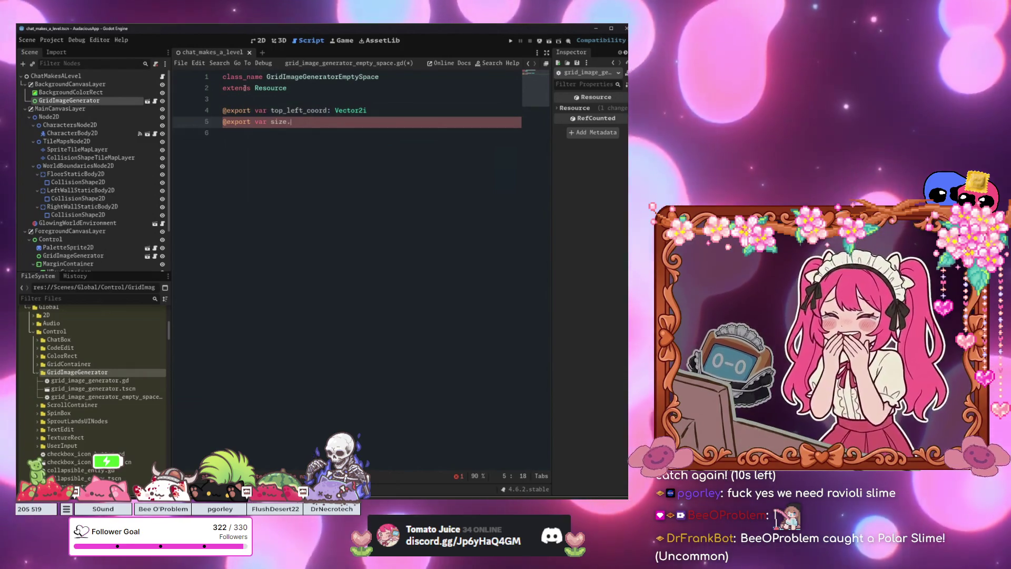
text( Ve)
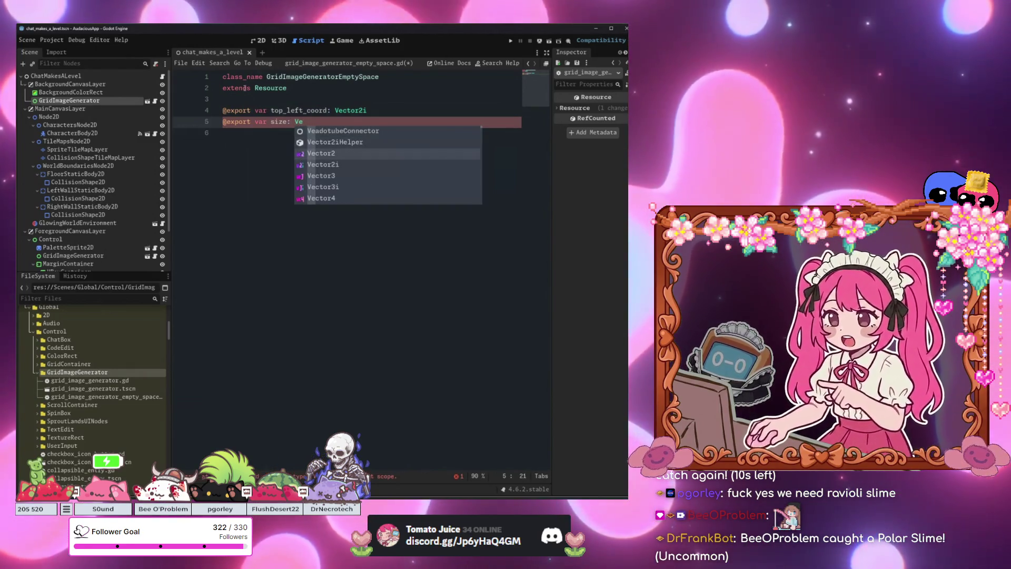
key(Down)
key(Return)
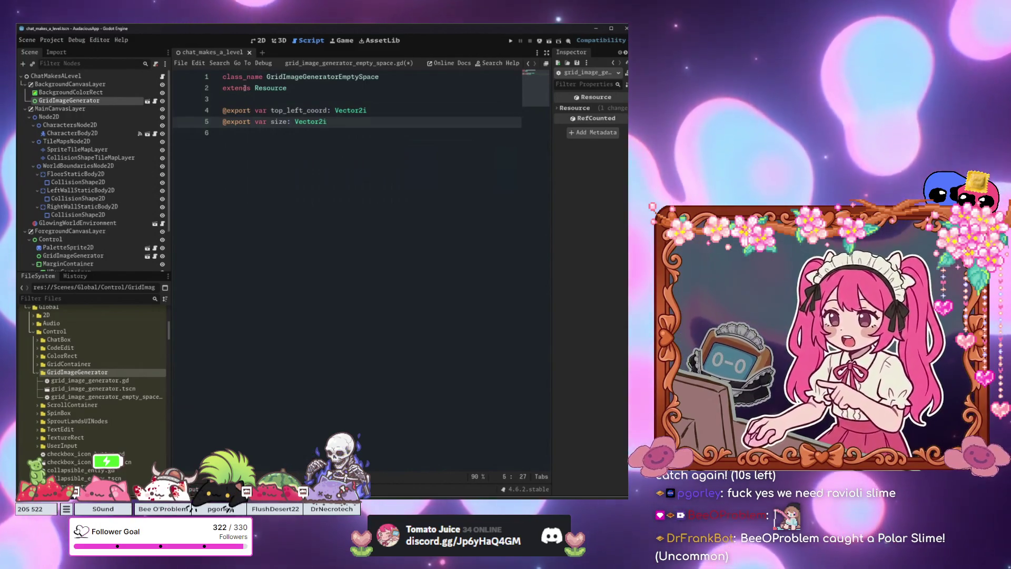
key(Return)
key(Down)
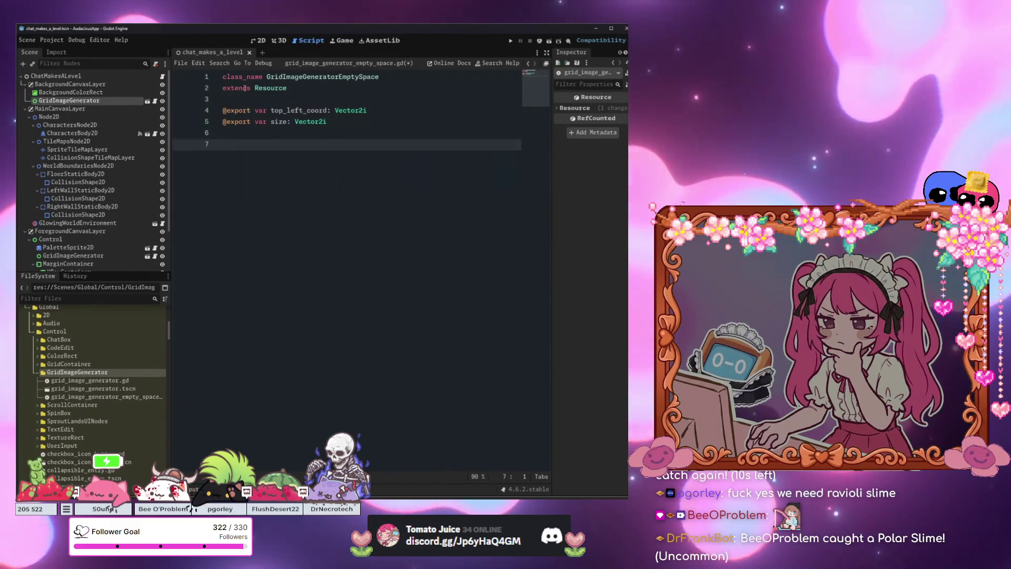
key(BackSpace)
key(Up)
key(Up)
- Rename the top_left_coord export on line 4 to position
key(Right)
key(Right)
key(Right)
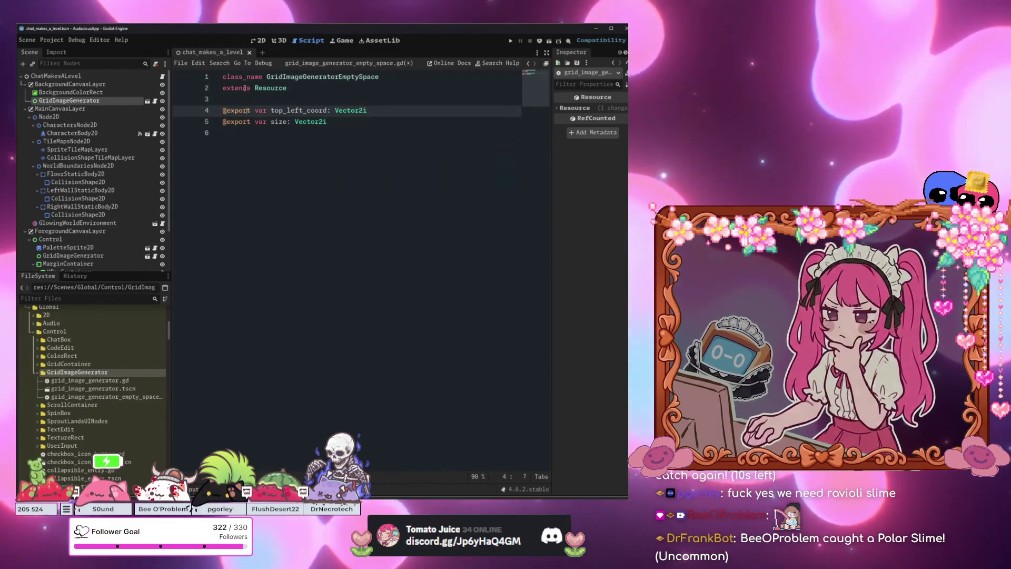
key(Right)
key(Right)
key(Delete)
key(Delete)
key(Delete)
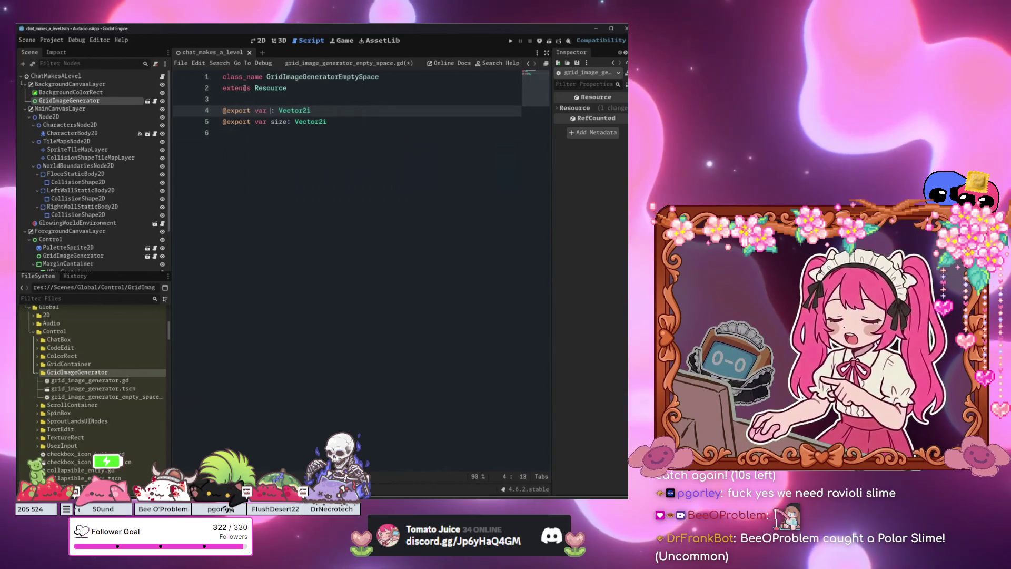
- Add a border_thickness export of type int defaulting to 2 below size
key(Down)
key(Down)
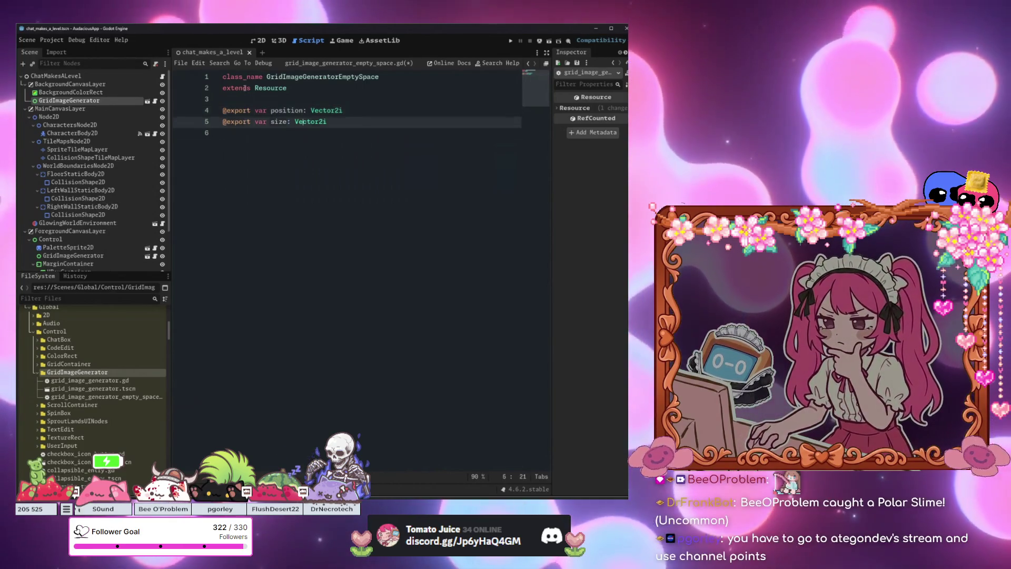
key(Return)
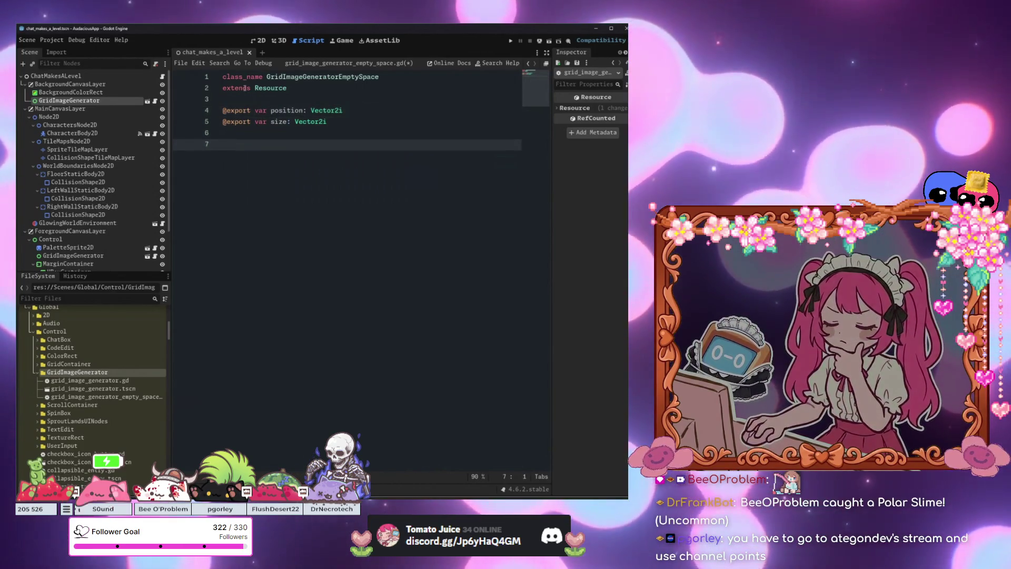
key(BackSpace)
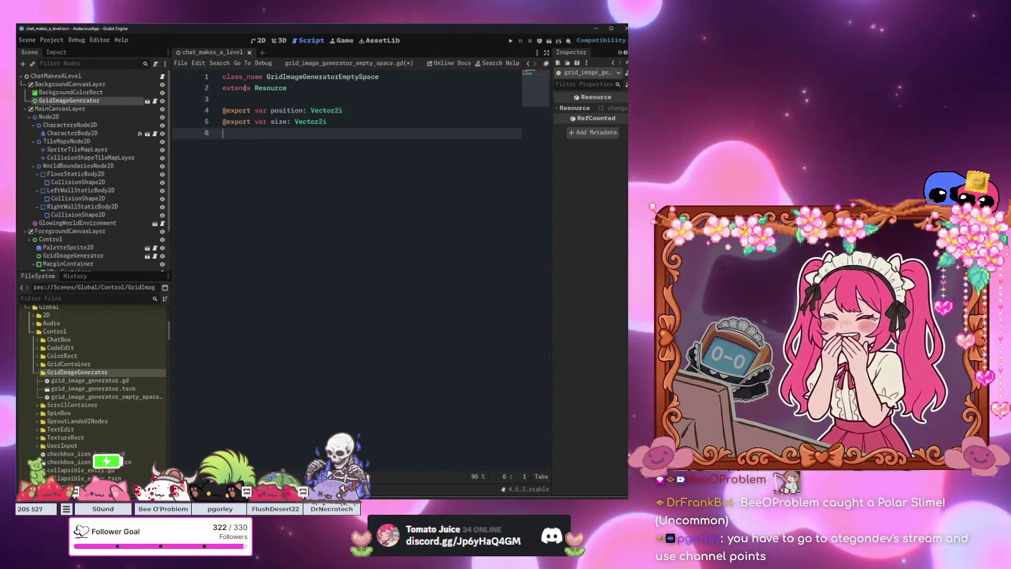
text(@export )
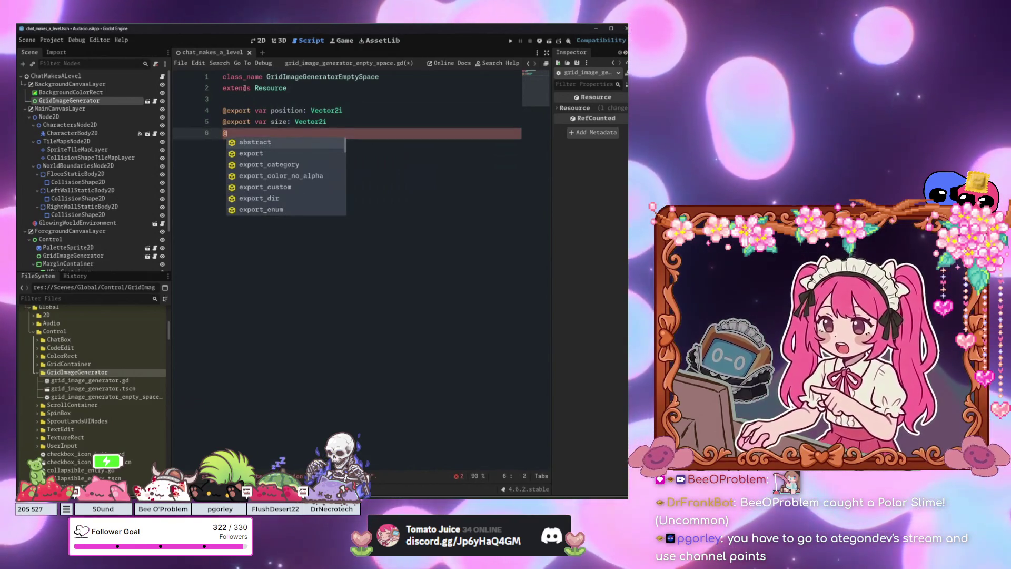
text(order_thickn)
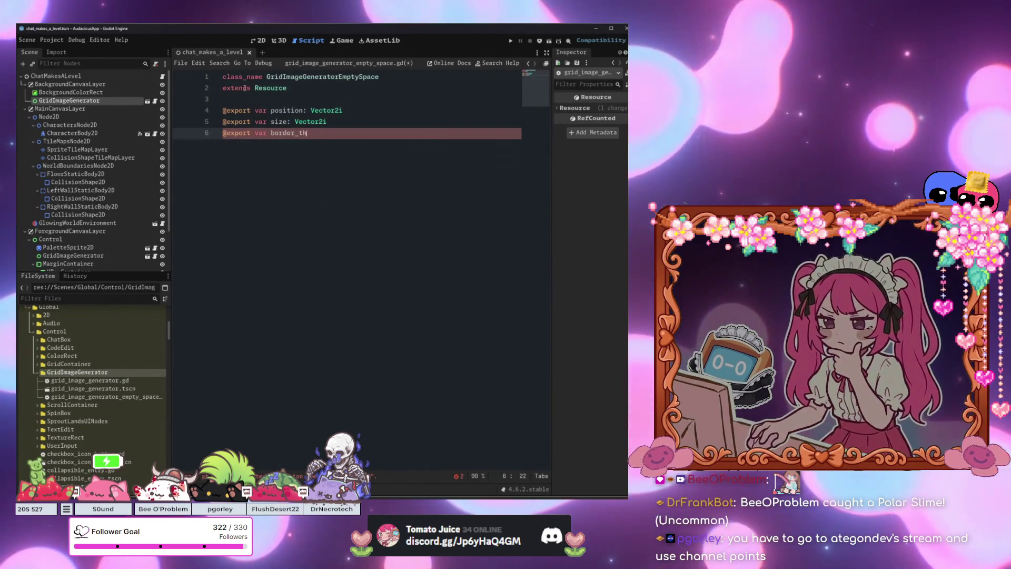
text(ess: )
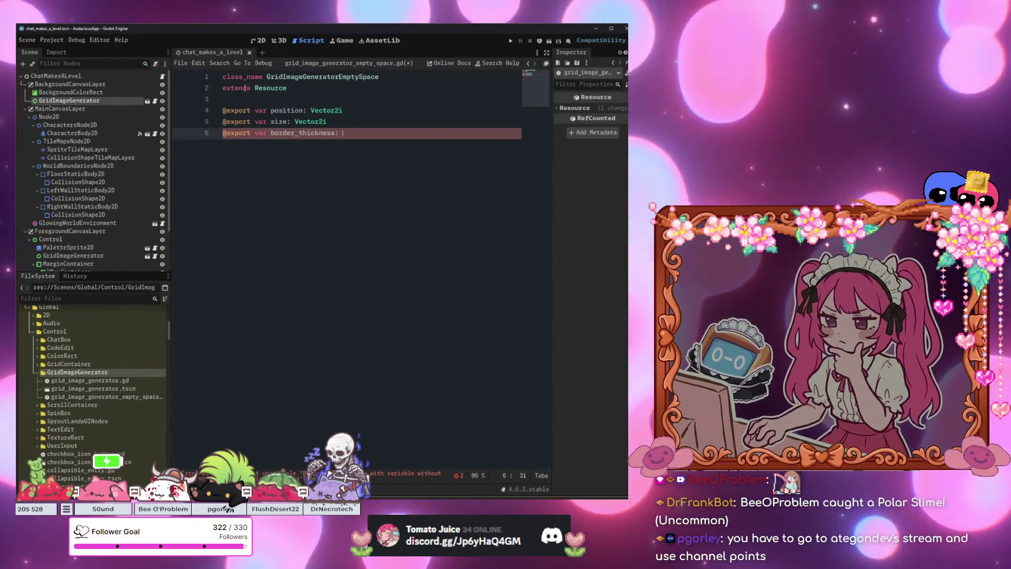
text(int = 2)
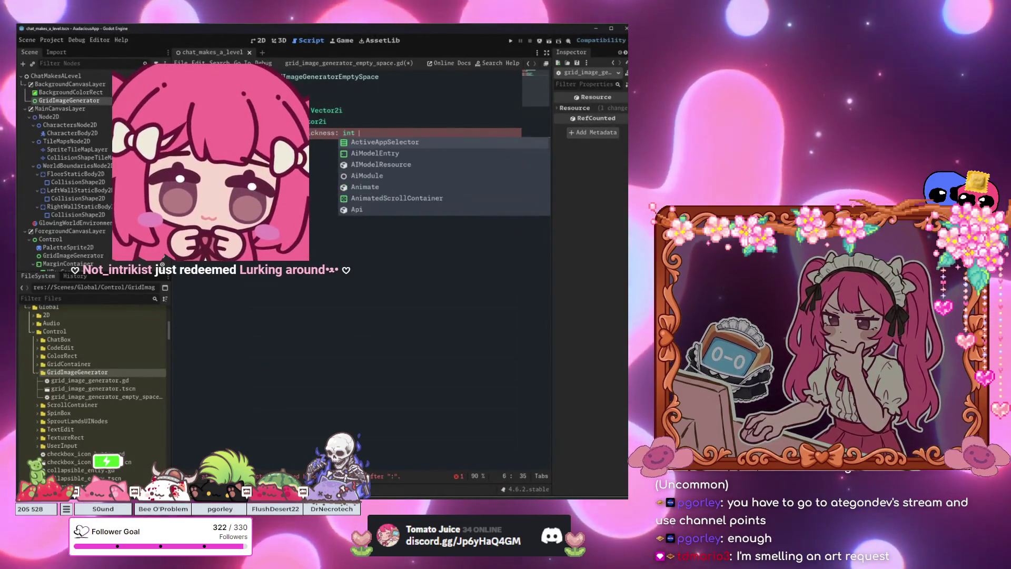
key(Return)
text(func _dra)
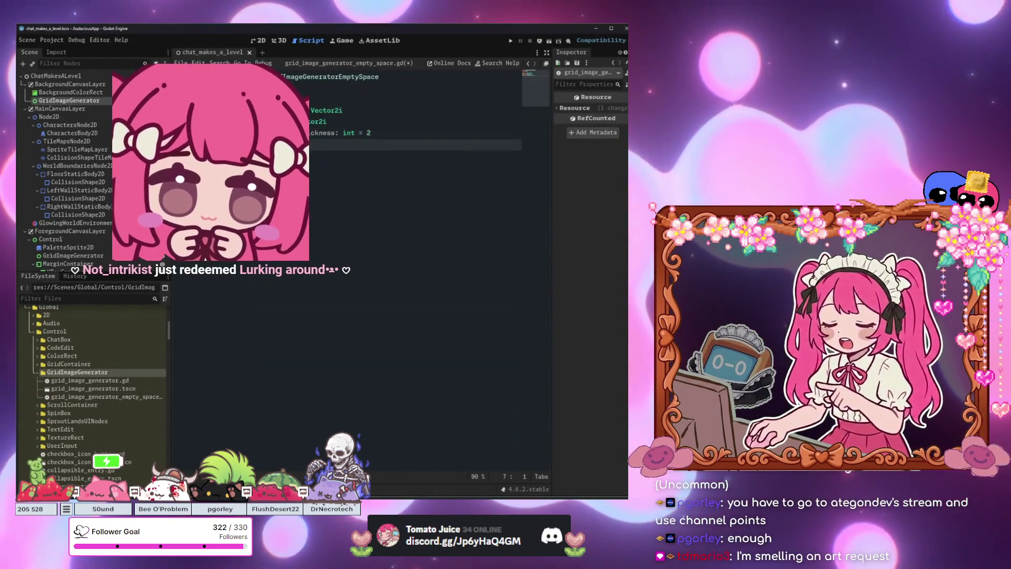
text(w() -)
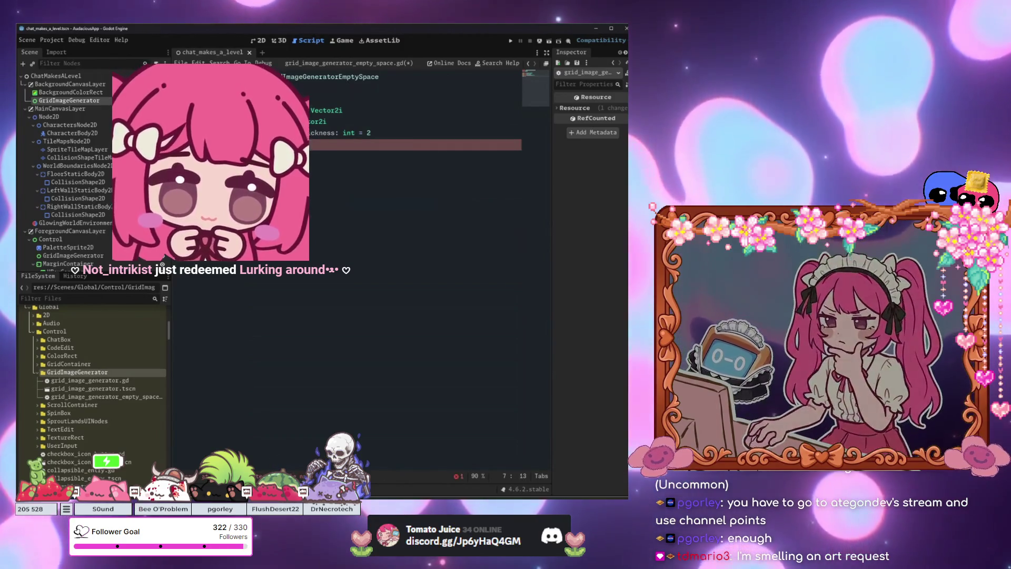
text(> Color)
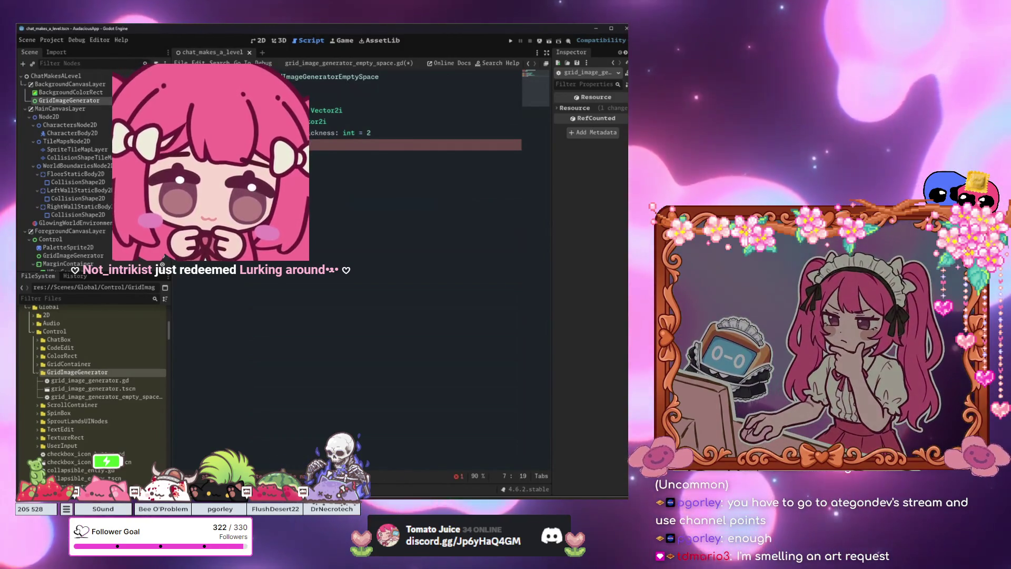
- Make the border_color export a Color defaulting to Color.BLACK
key(BackSpace)
key(BackSpace)
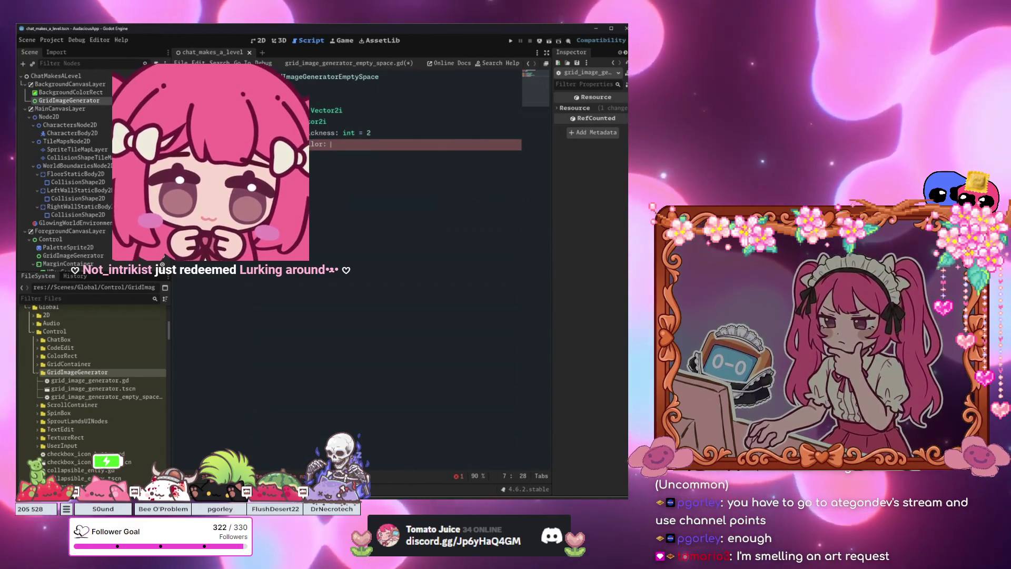
text(r: )
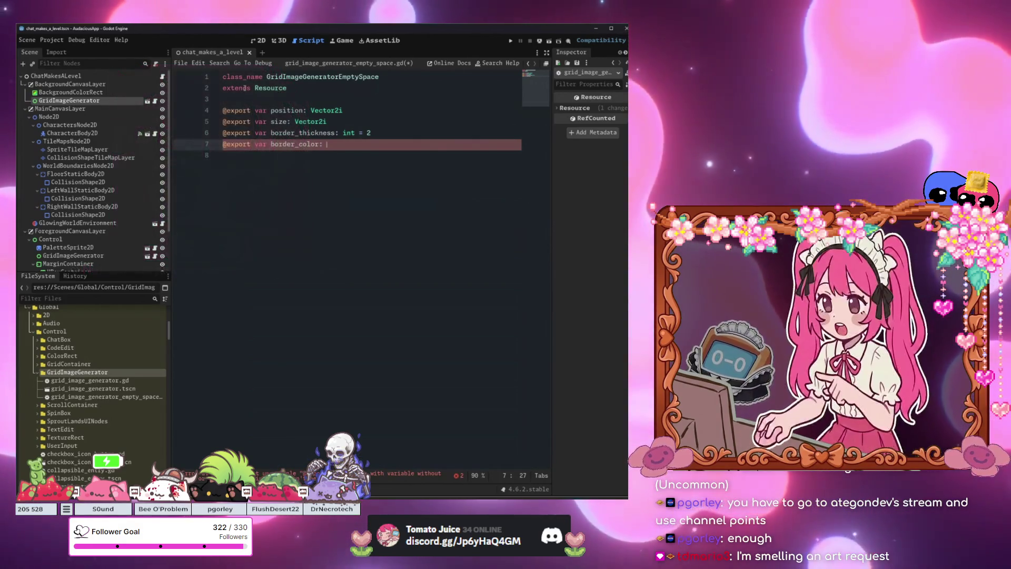
text(Color)
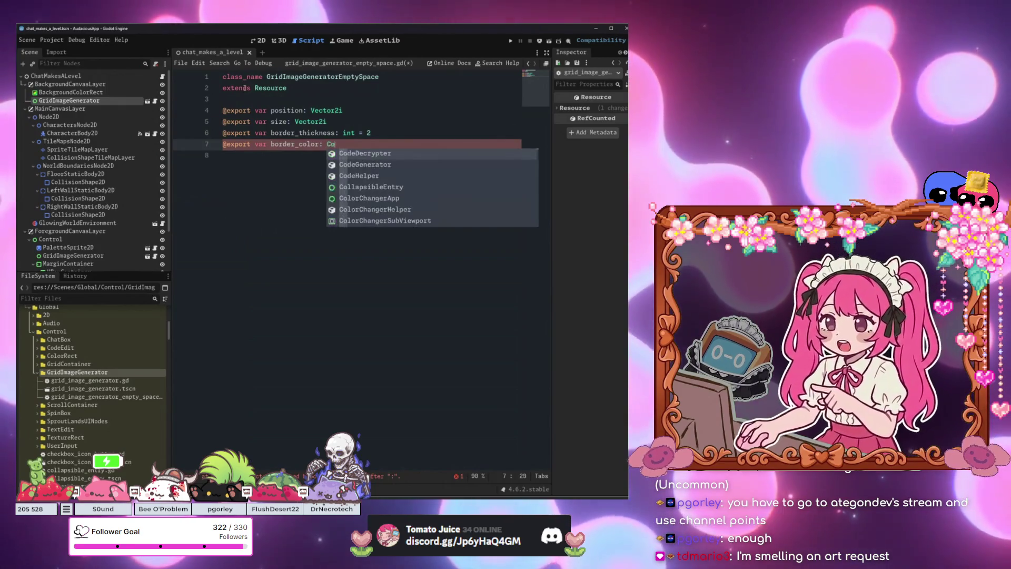
text( = Co)
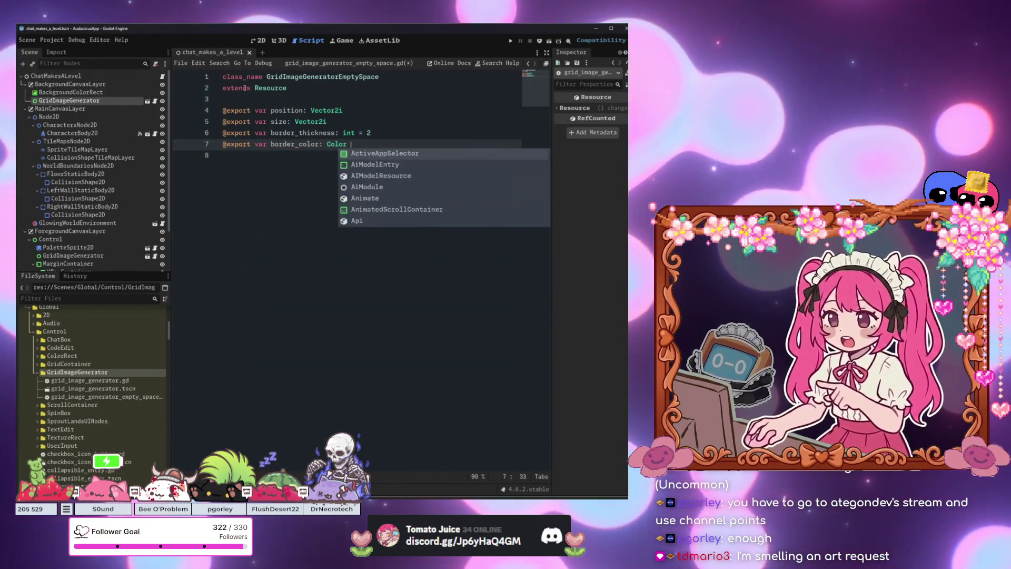
text(lor)
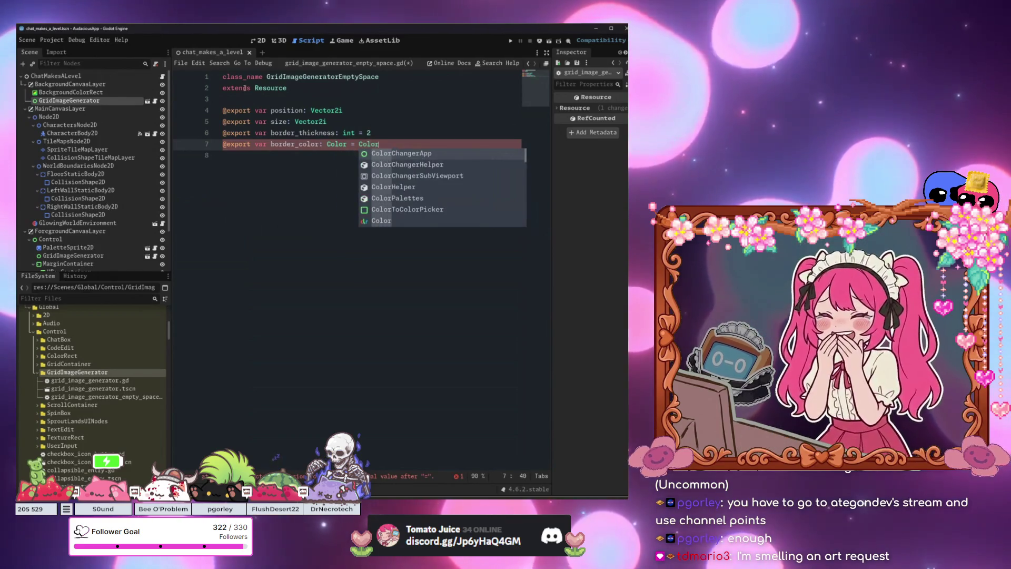
text(.B)
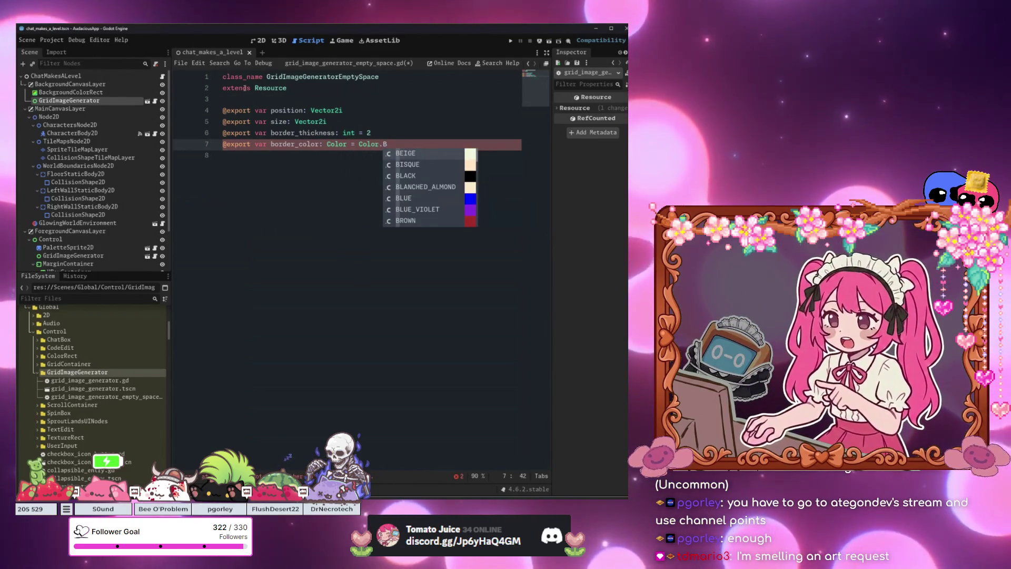
key(Down)
key(Down)
key(Return)
key(Return)
text(@export var )
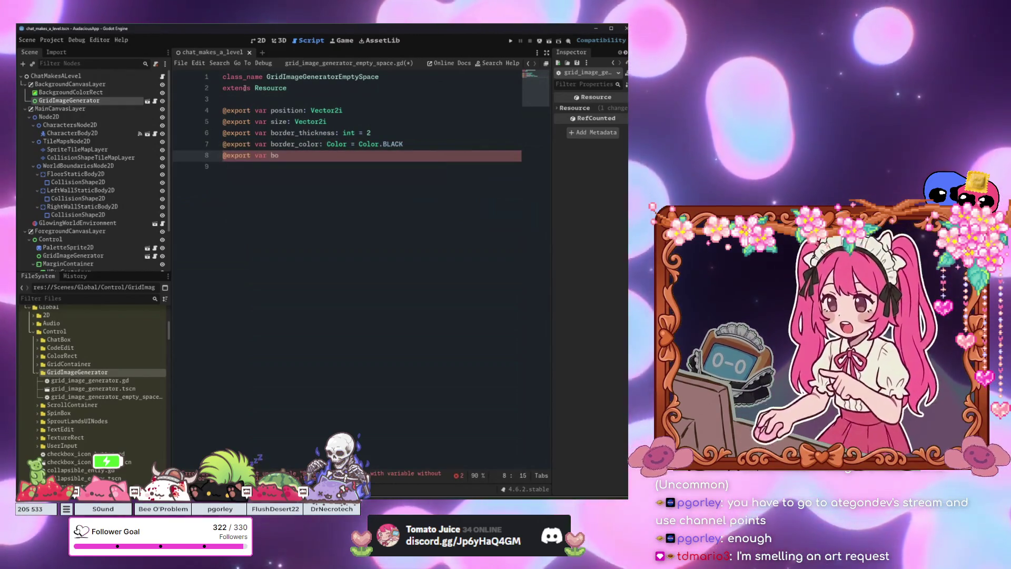
text(fill_color: Co)
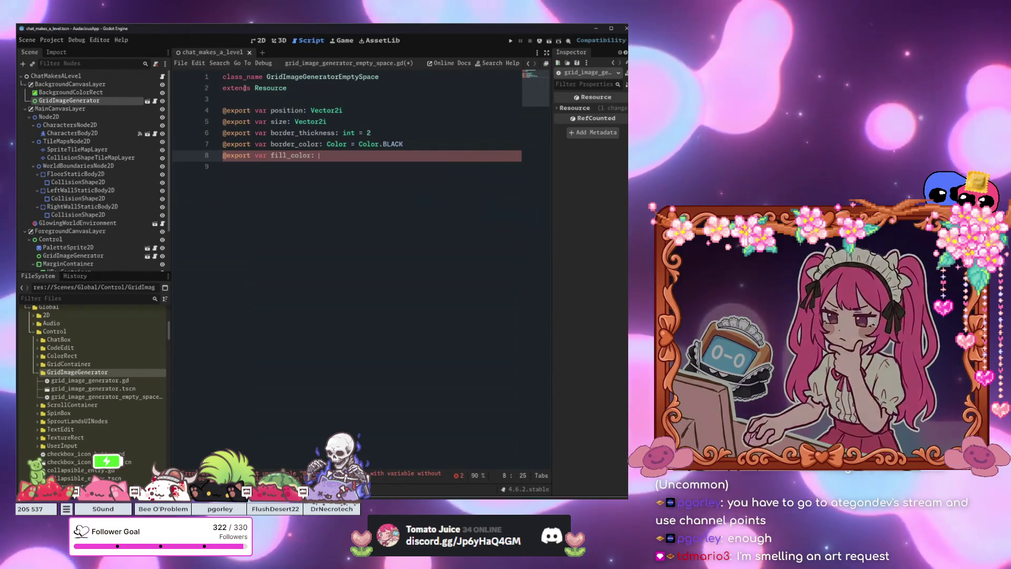
text(lor = )
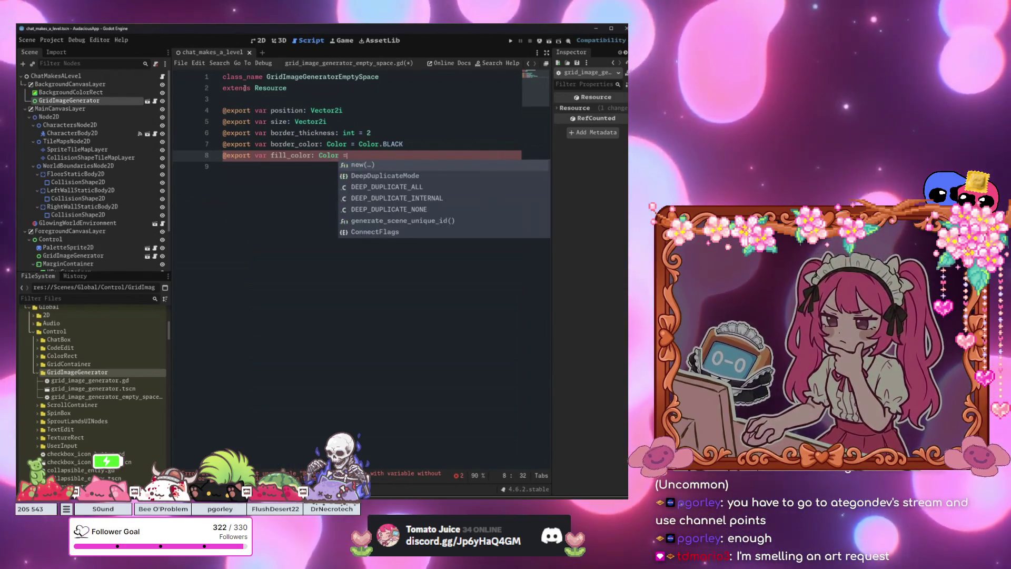
text(Color.White)
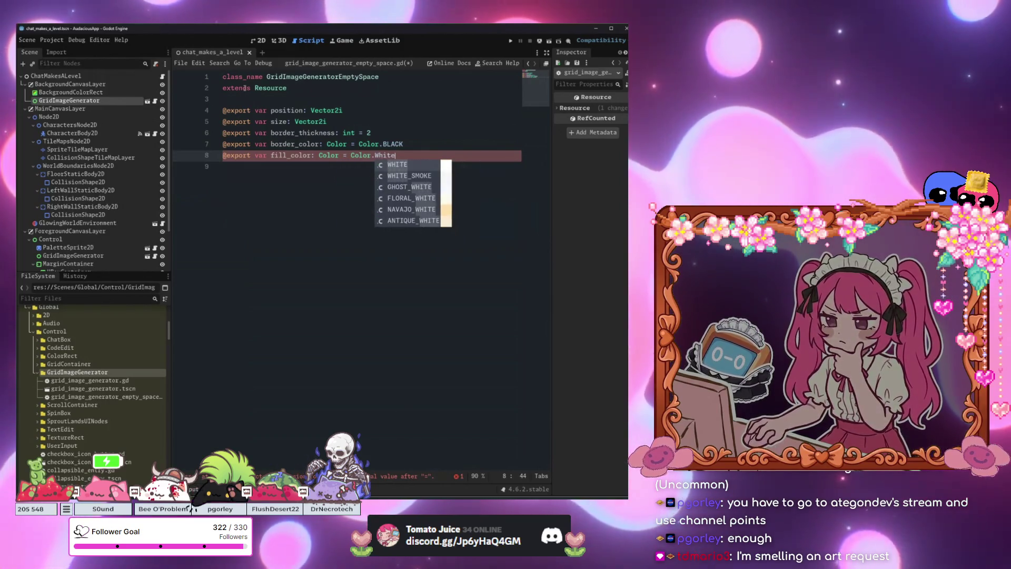
key(Return)
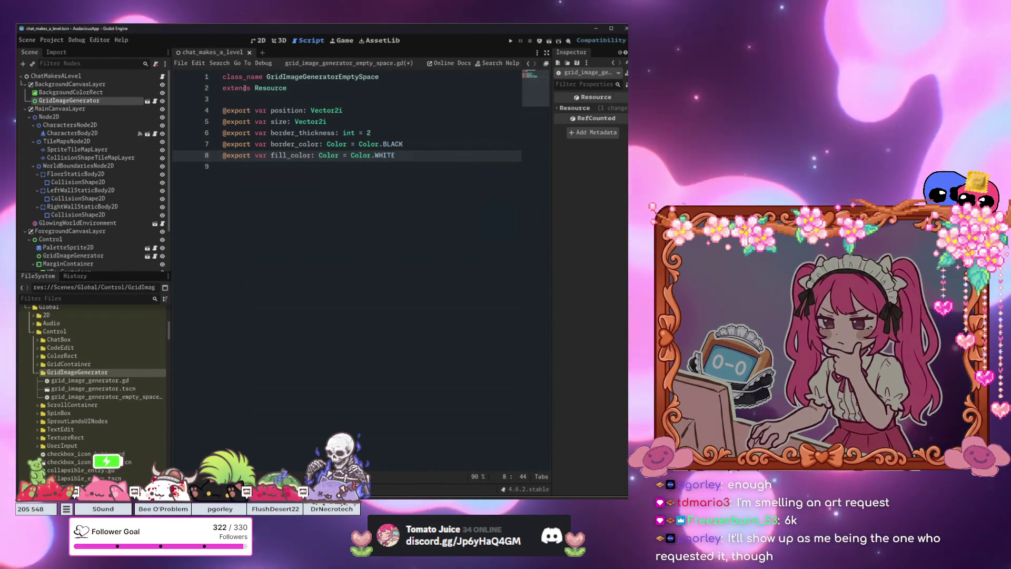
key(BackSpace)
key(BackSpace)
key(BackSpace)
text(Tran)
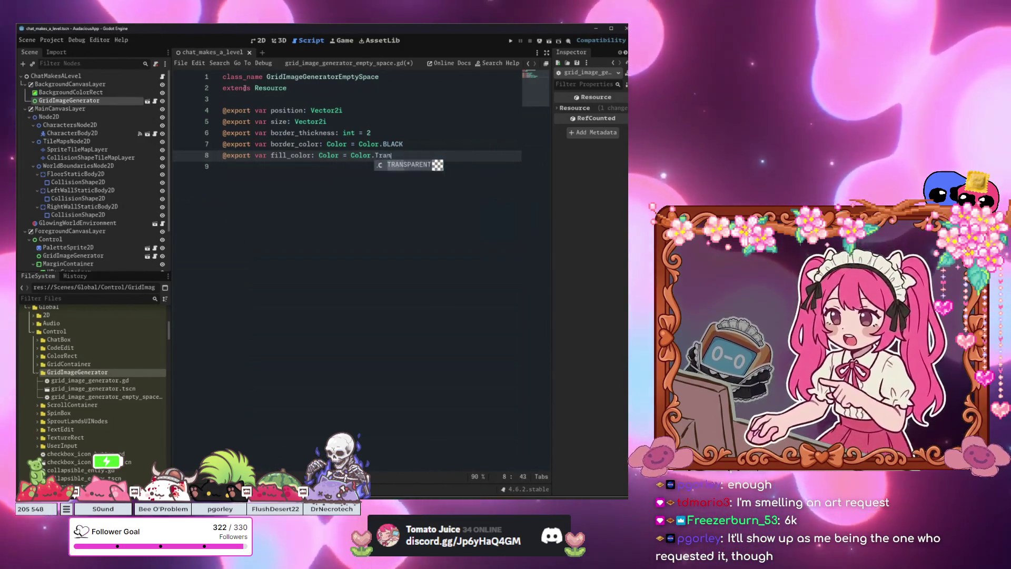
key(BackSpace)
key(BackSpace)
key(BackSpace)
text(Whi)
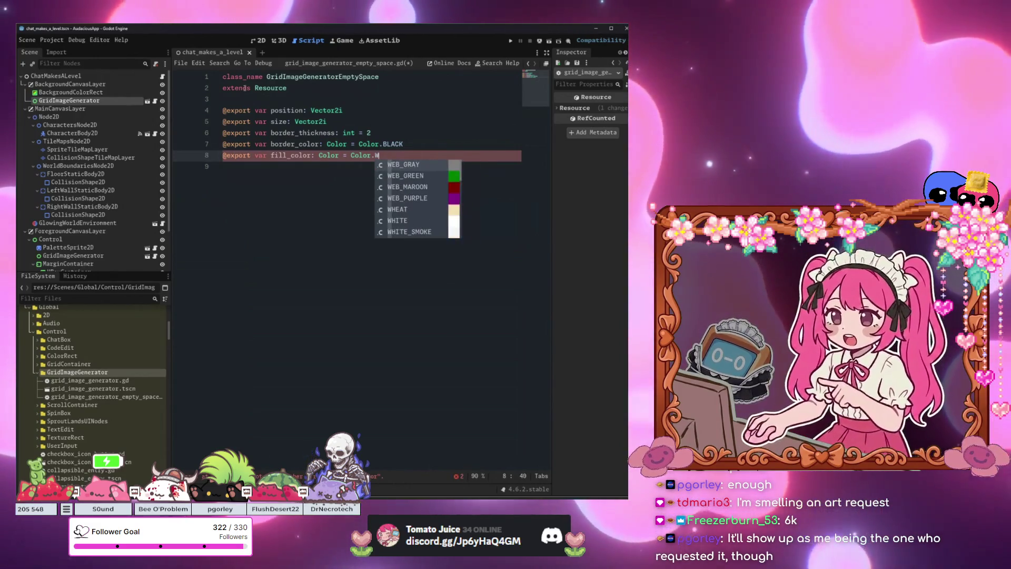
key(Return)
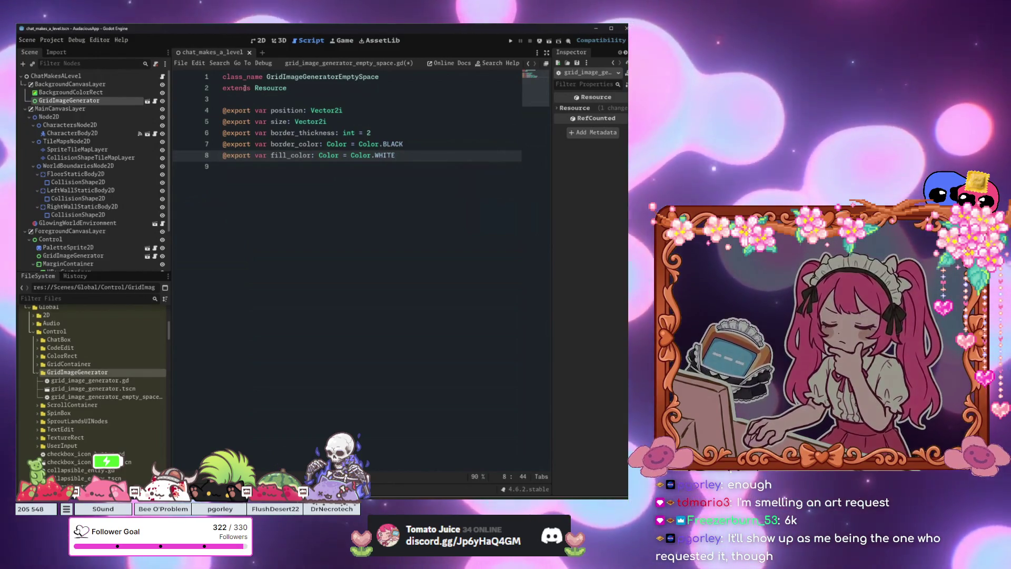
- Rename the colour exports to custom_border_color and custom_fill_color, leaving a blank line above
key(Up)
key(Up)
key(Return)
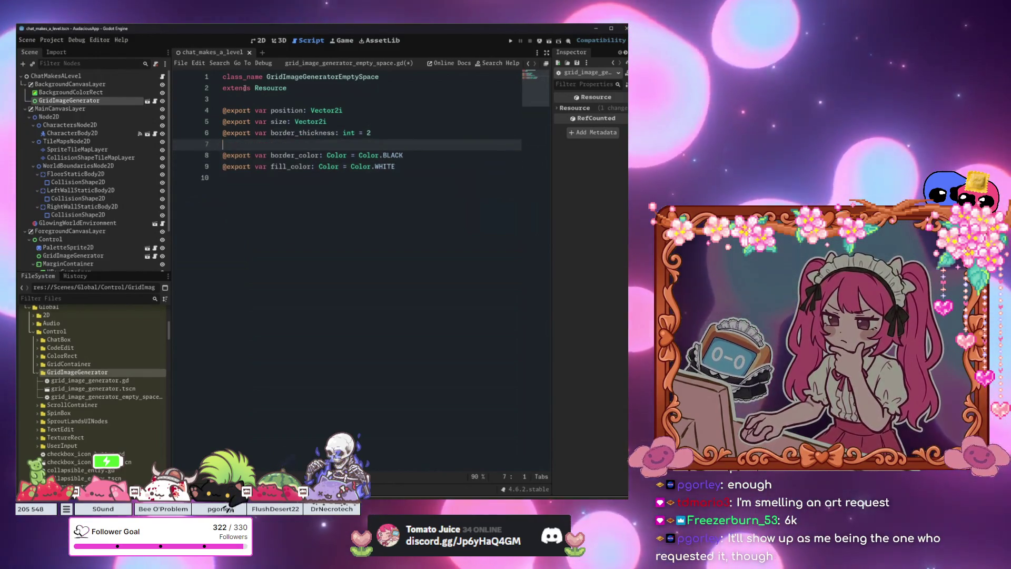
click(270, 155)
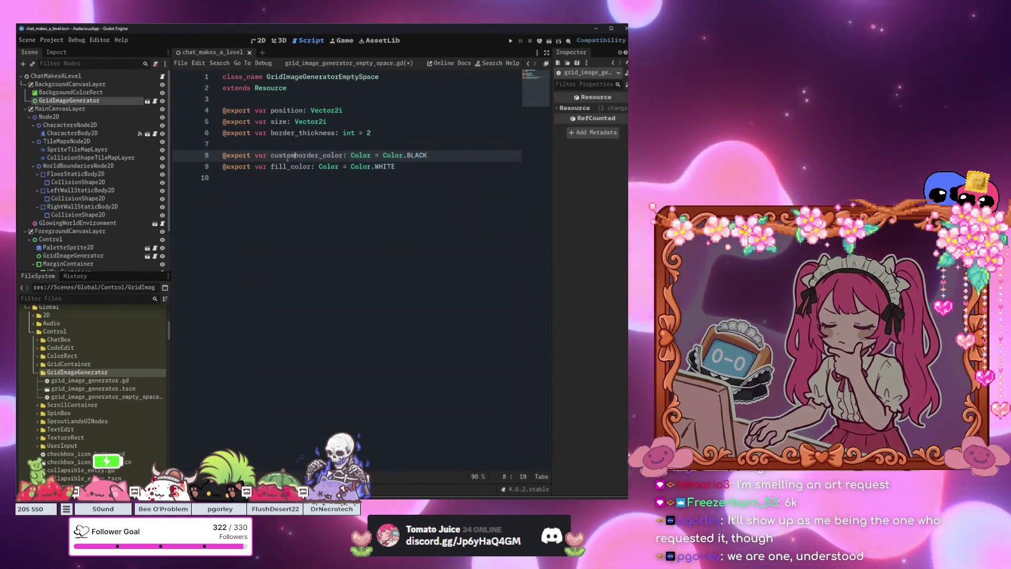
click(271, 166)
text(custo)
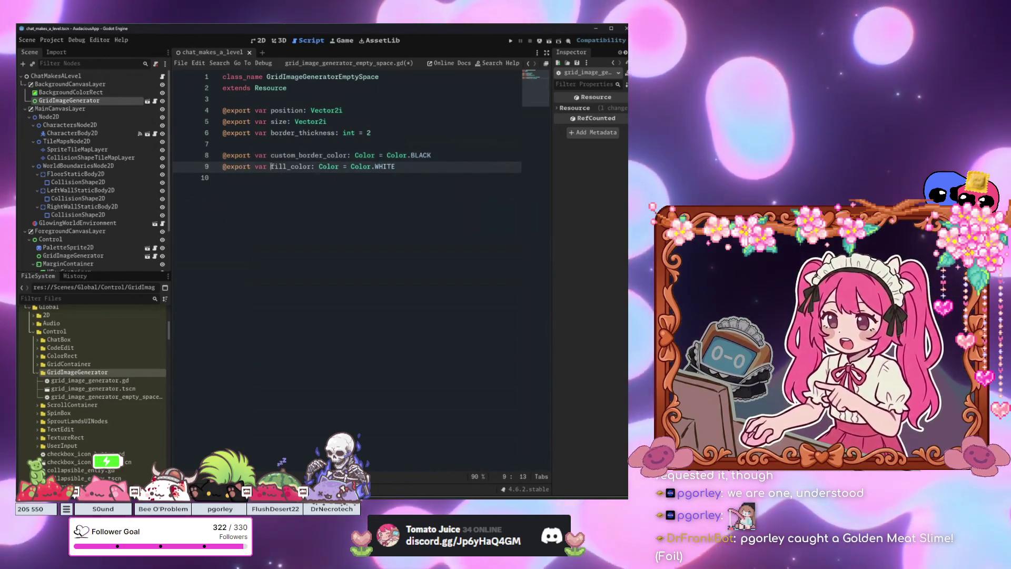
text(m_)
click(293, 146)
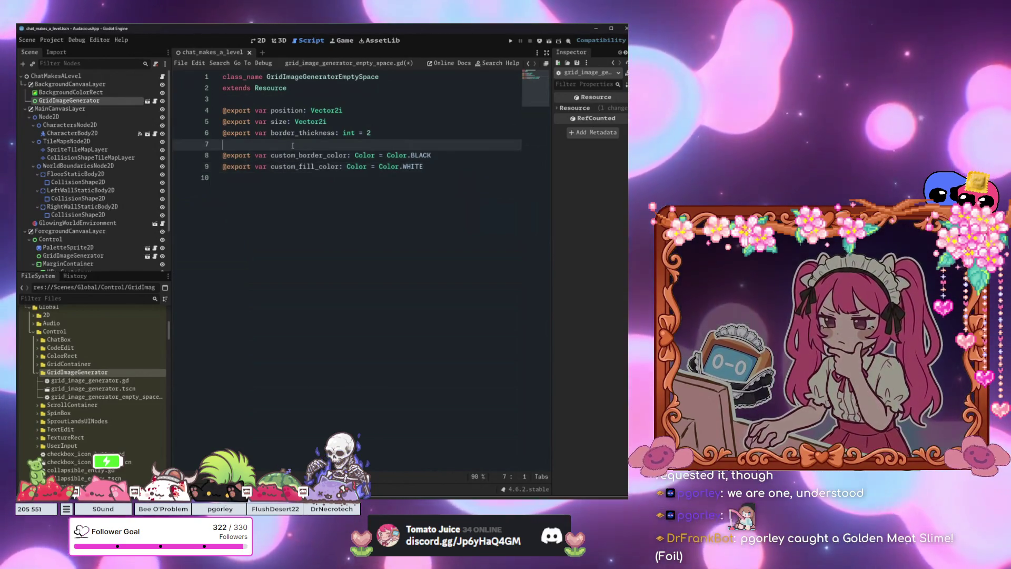
text(@export var)
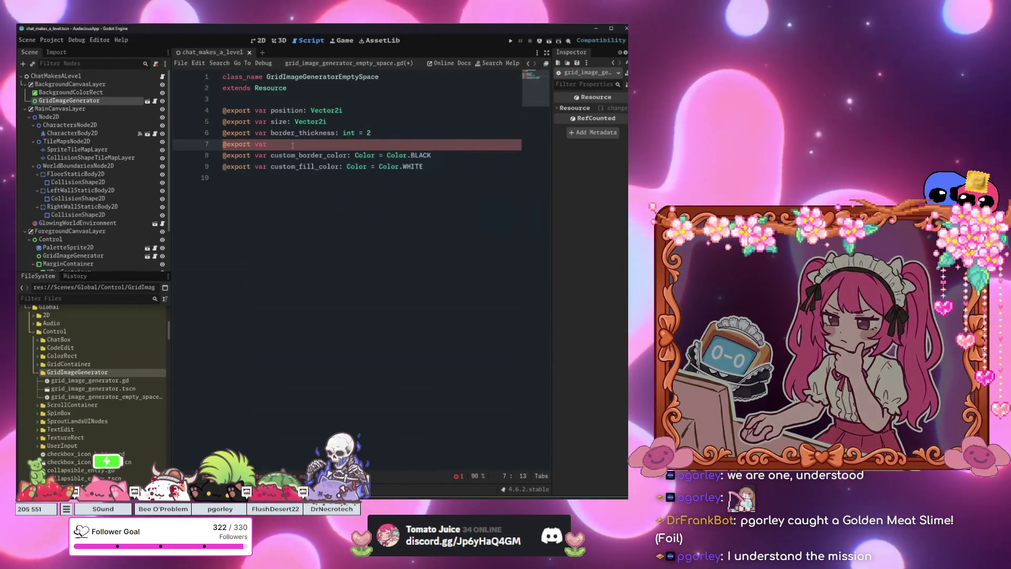
text(use_custom_colors:)
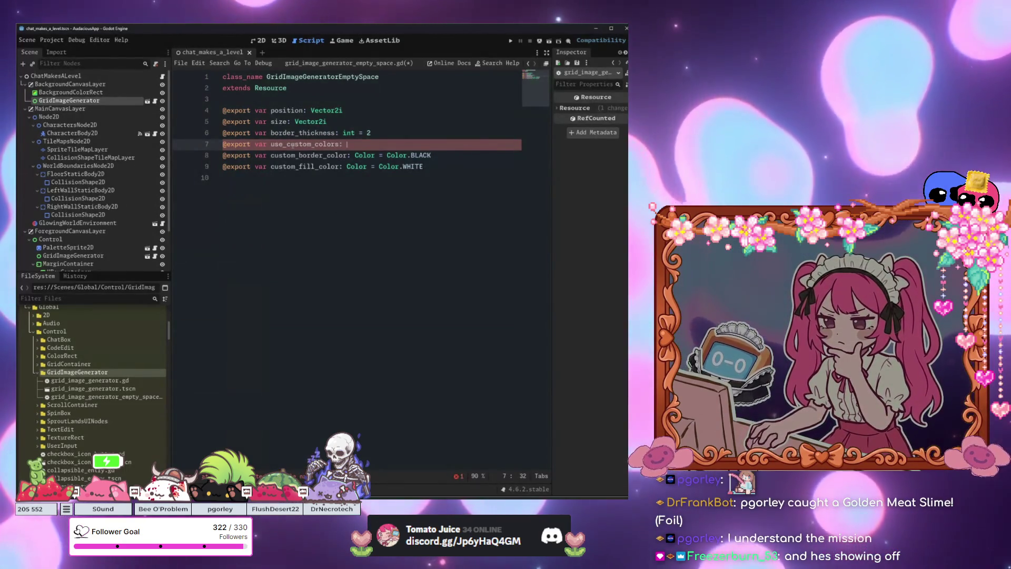
text(C)
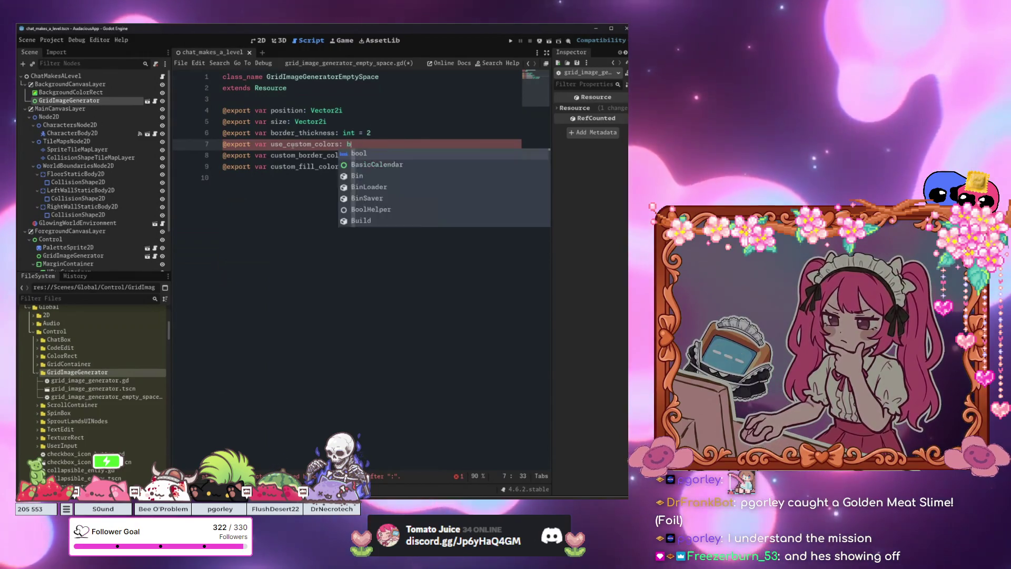
text(ool = true)
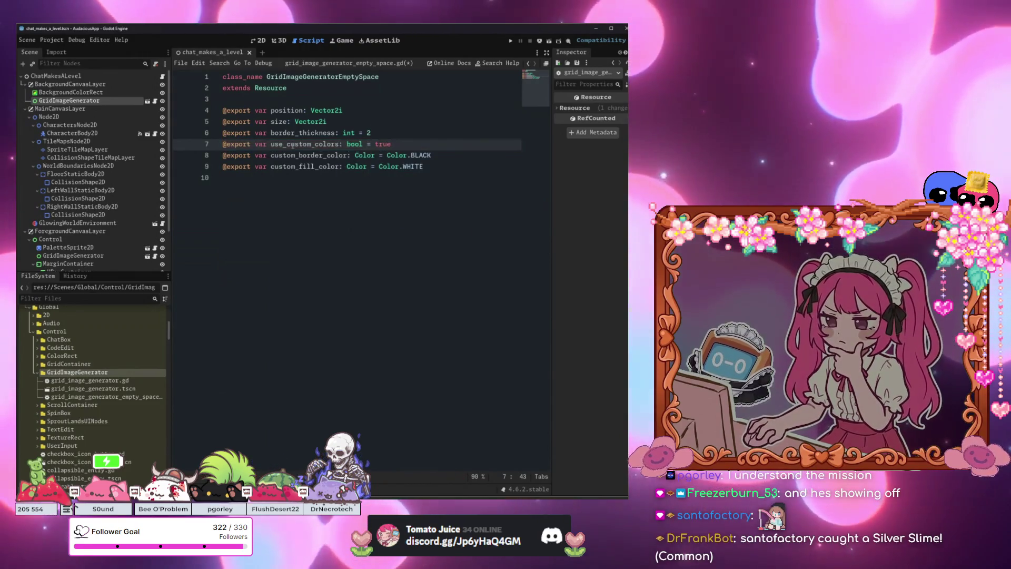
click(339, 145)
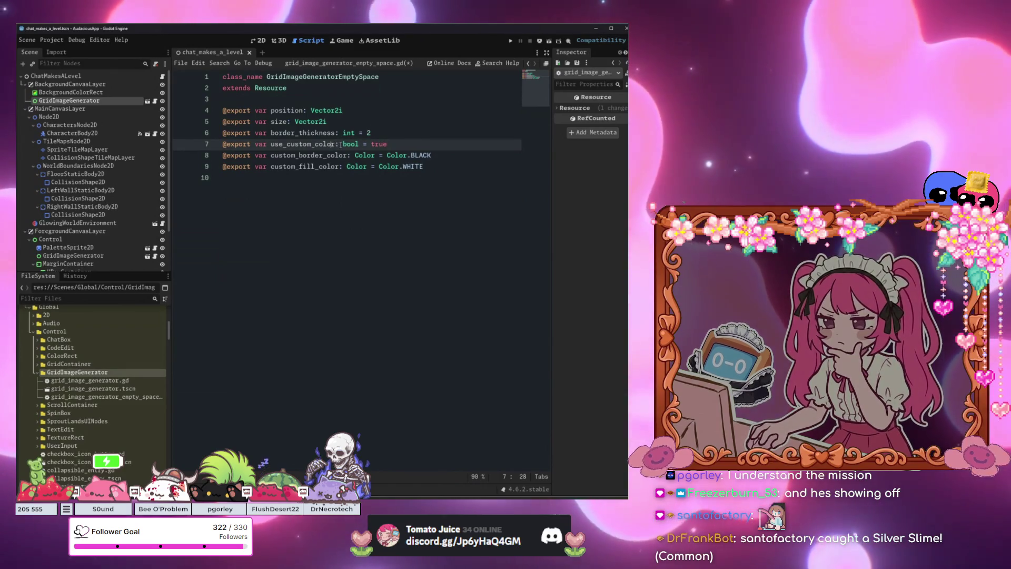
text(er_)
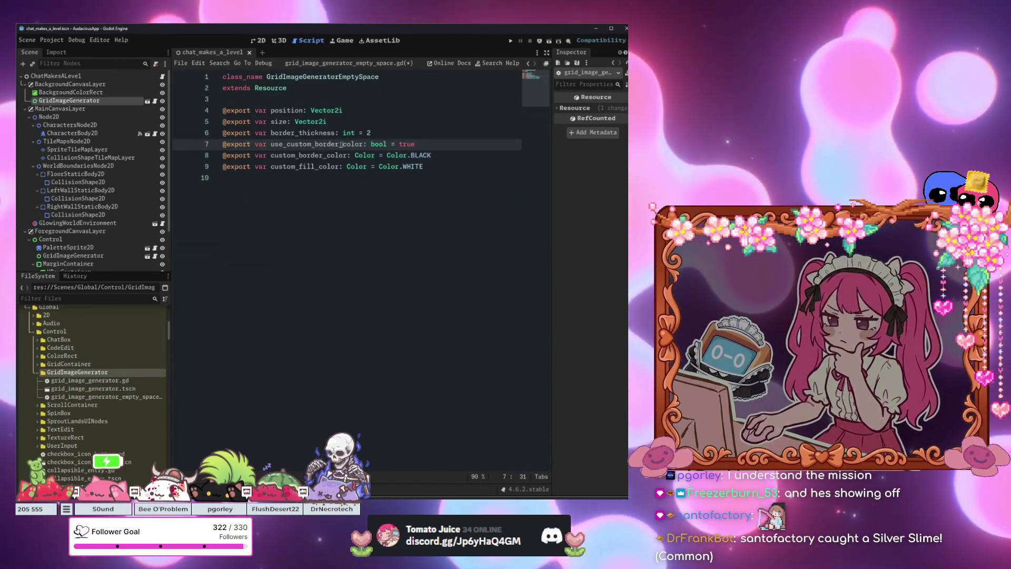
key(ctrl+s)
- Duplicate that toggle as use_custom_fill_color, also defaulting to true
key(ctrl+shift+d)
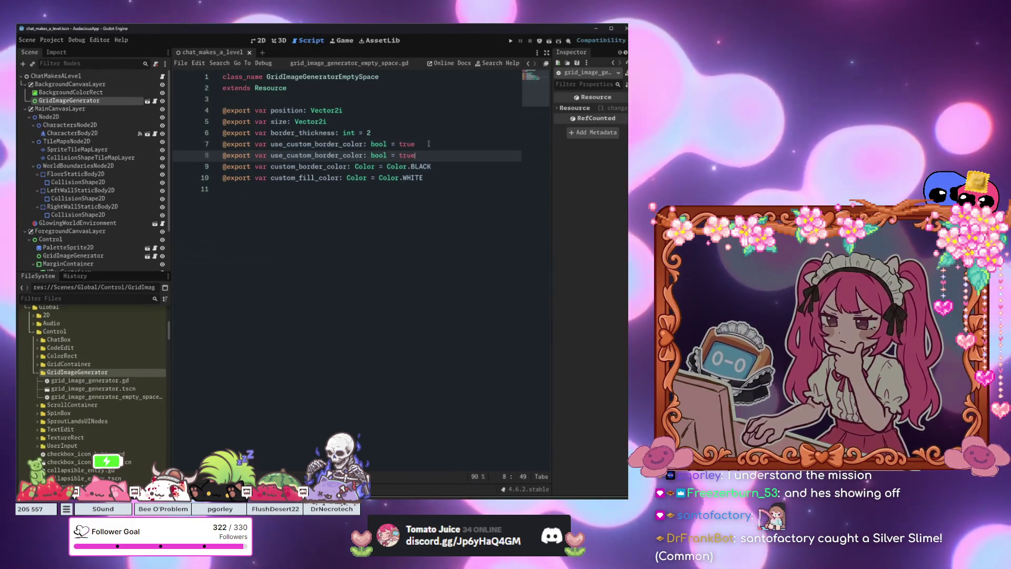
key(ctrl+d)
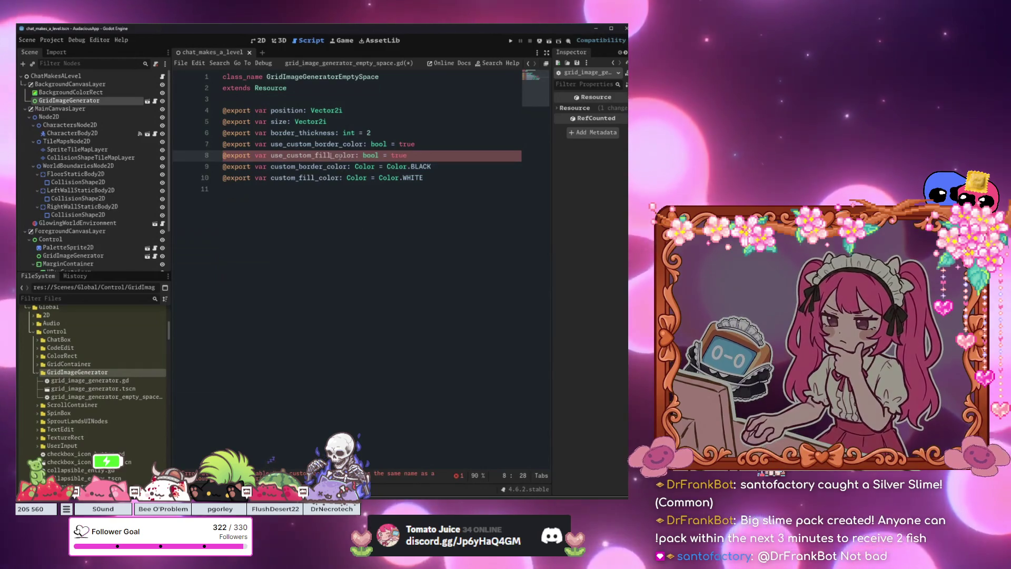
text(fill_)
click(480, 189)
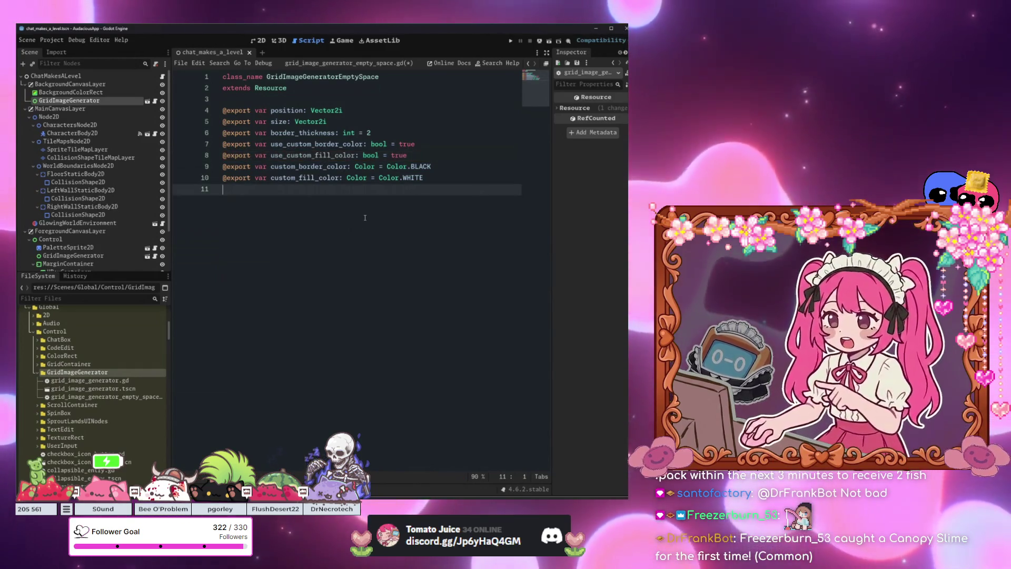
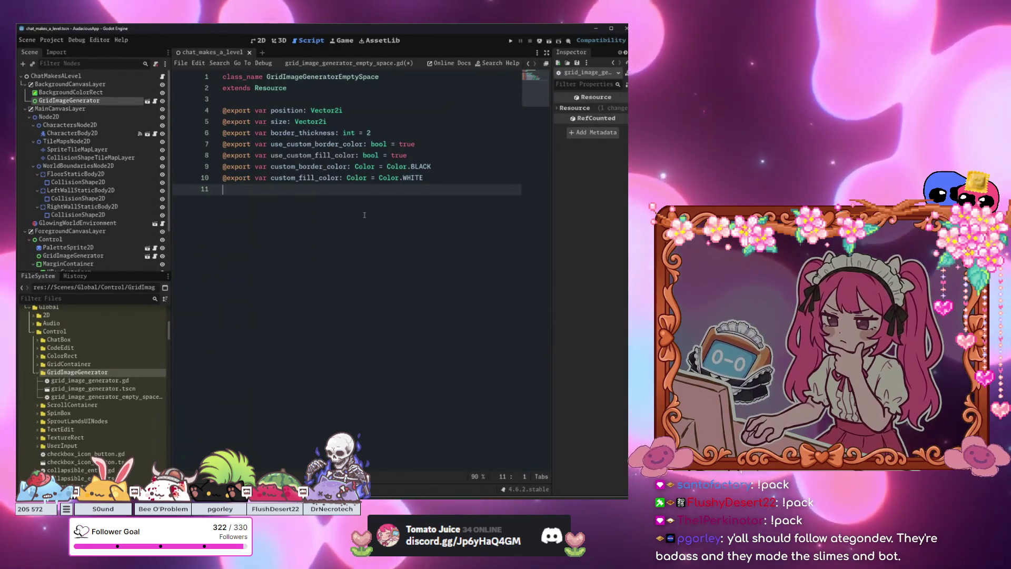
- Delete the trailing blank line from the GridImageGeneratorEmptySpace script and save it
click(356, 155)
click(363, 188)
key(BackSpace)
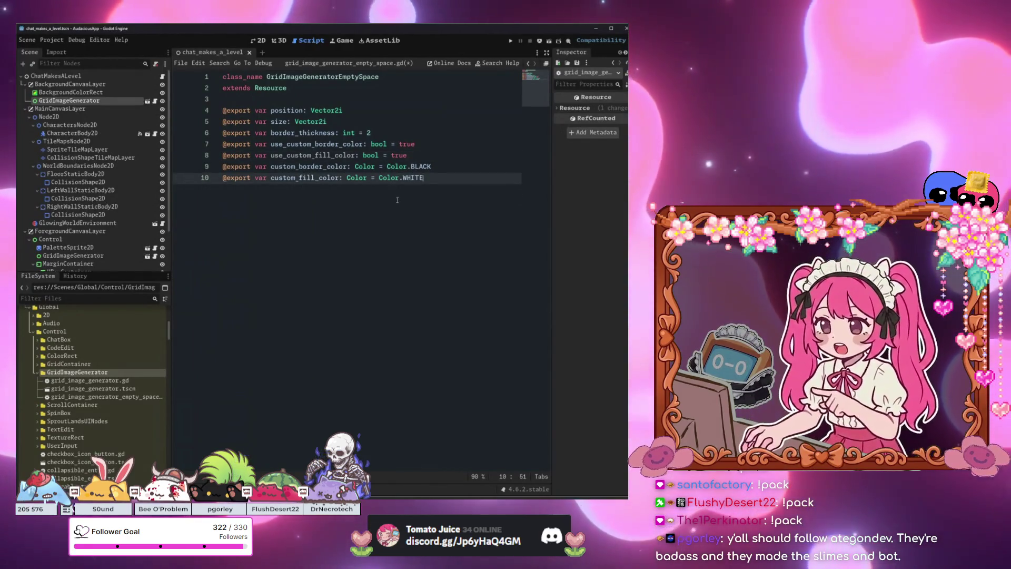
key(Up)
key(End)
key(ctrl+s)
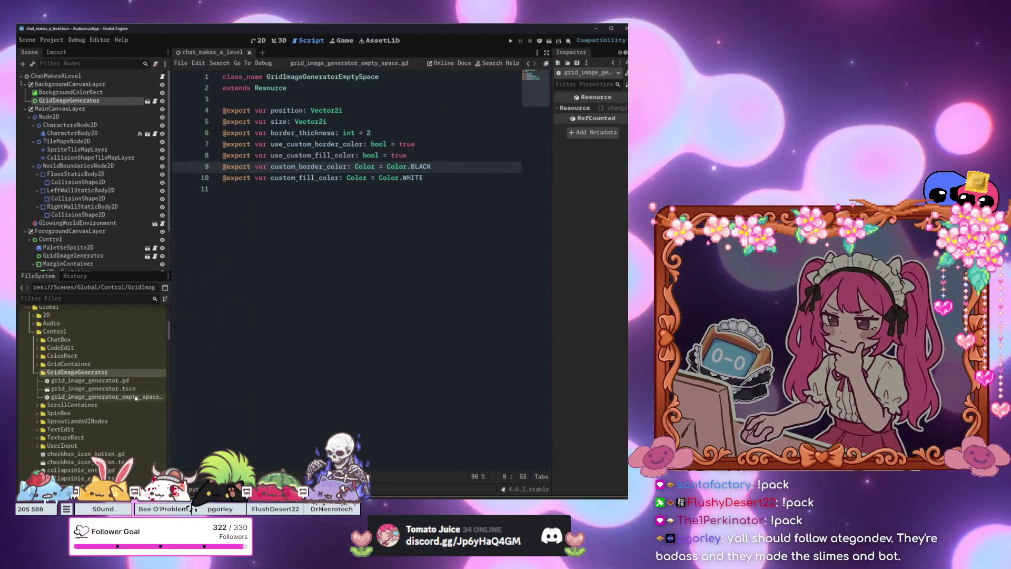
- Select the GridImageGenerator node in the Scene tree and open its grid_image_generator.gd script
click(162, 77)
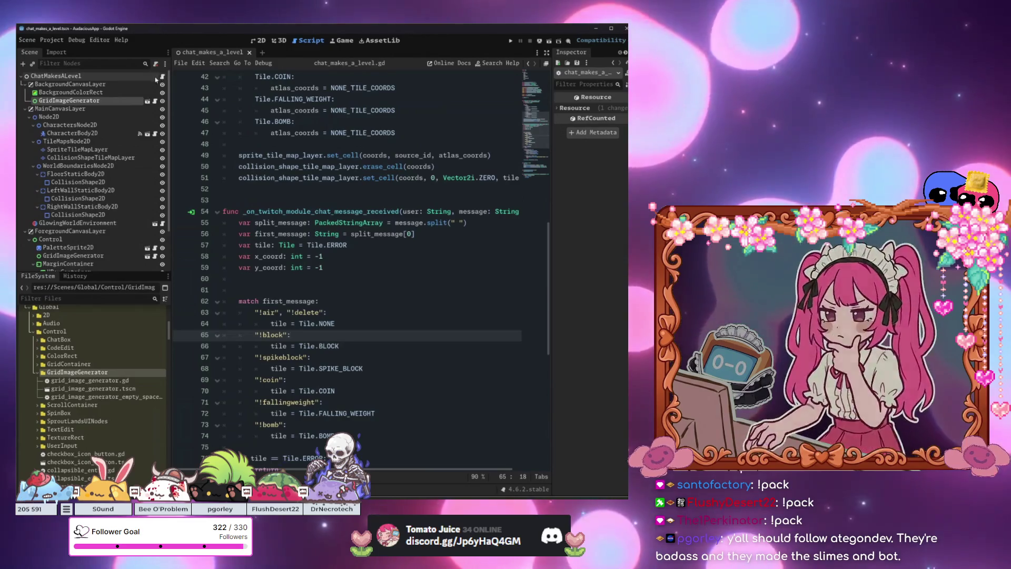
click(156, 78)
click(260, 41)
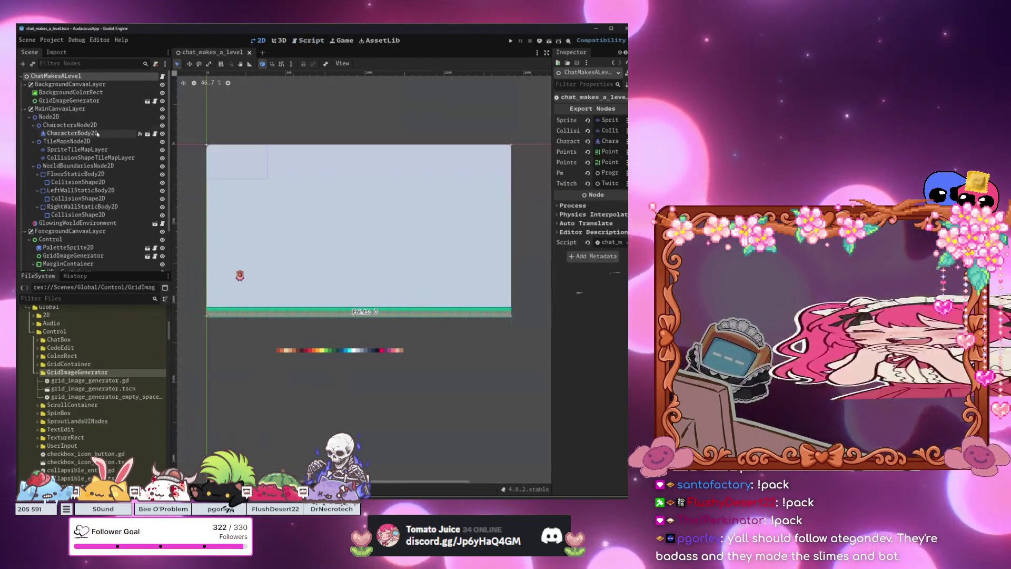
click(97, 135)
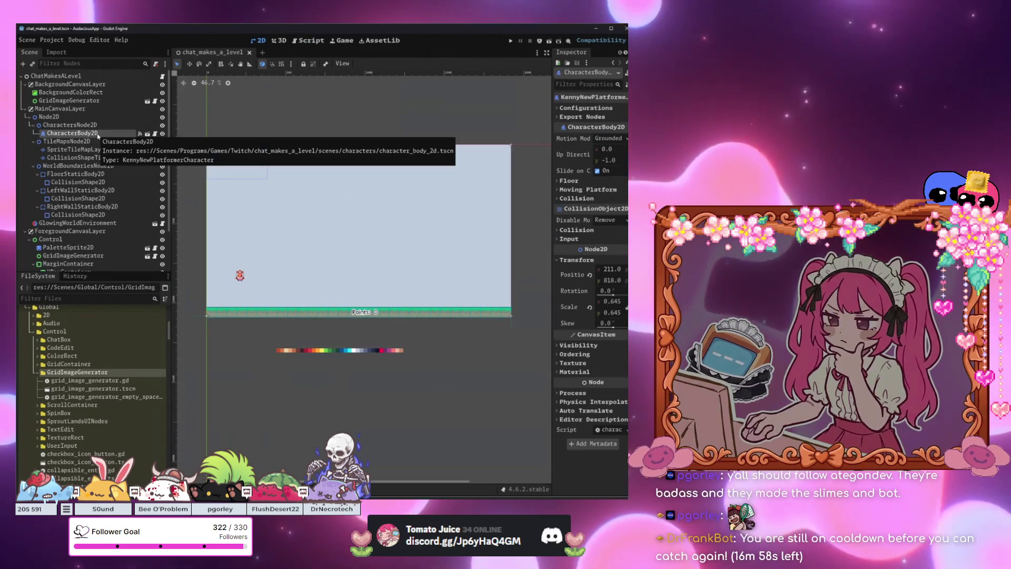
click(152, 102)
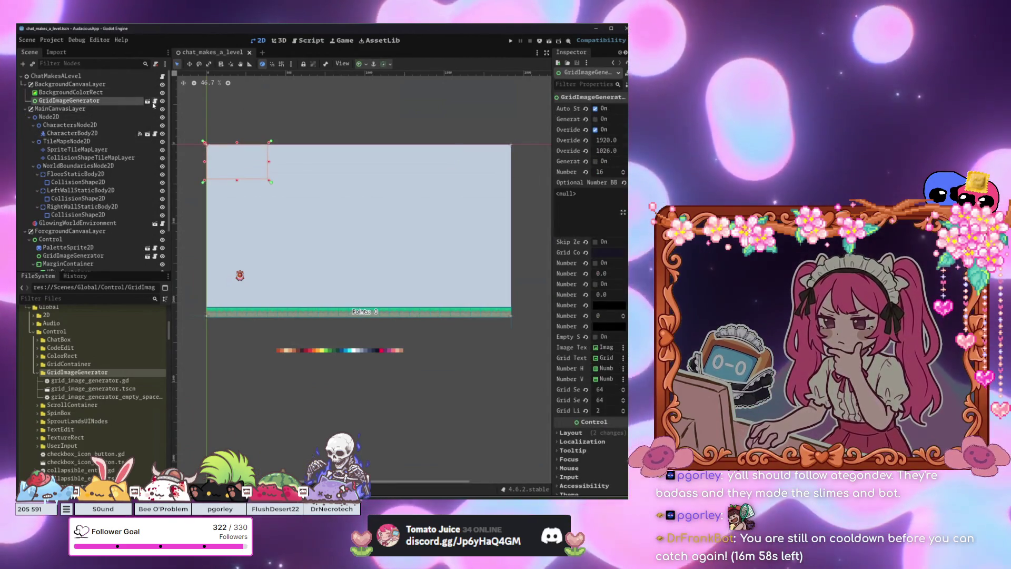
click(155, 101)
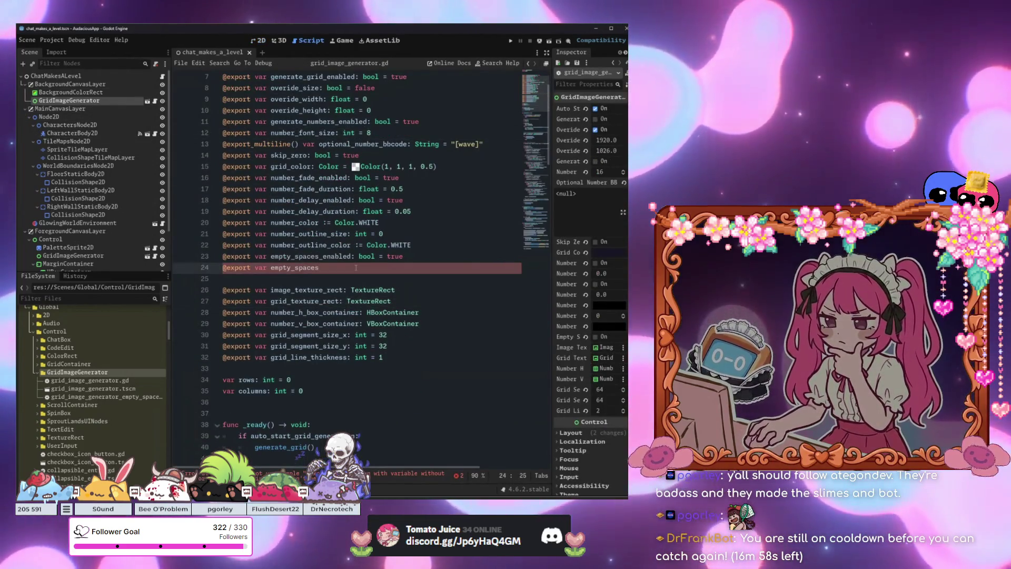
- Type the empty_spaces export as ': Array[GridImageGeneratorEmptySpace]', remove the blank line, and save
text(: Array)
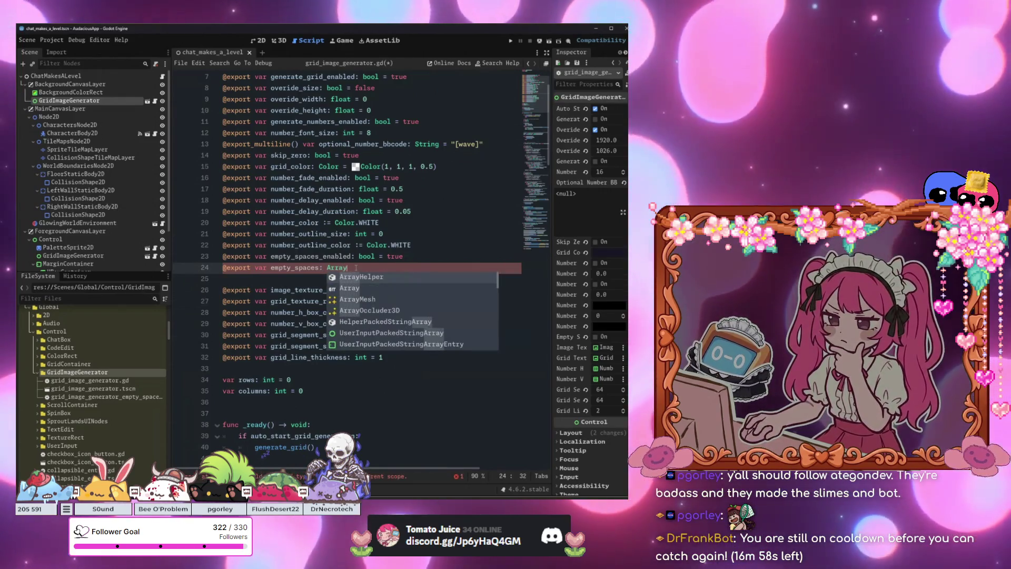
text([Grid)
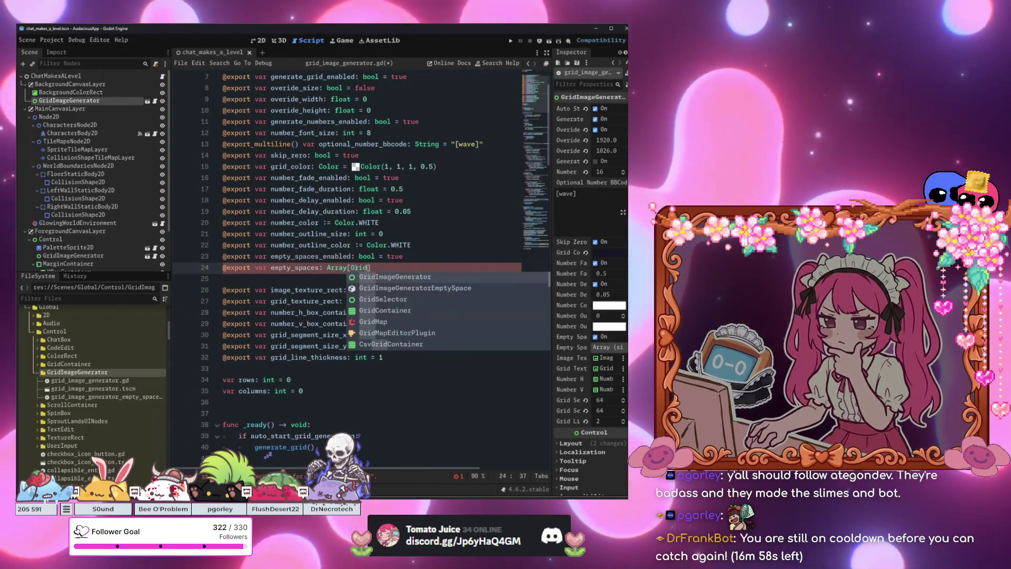
key(Down)
key(Return)
key(Down)
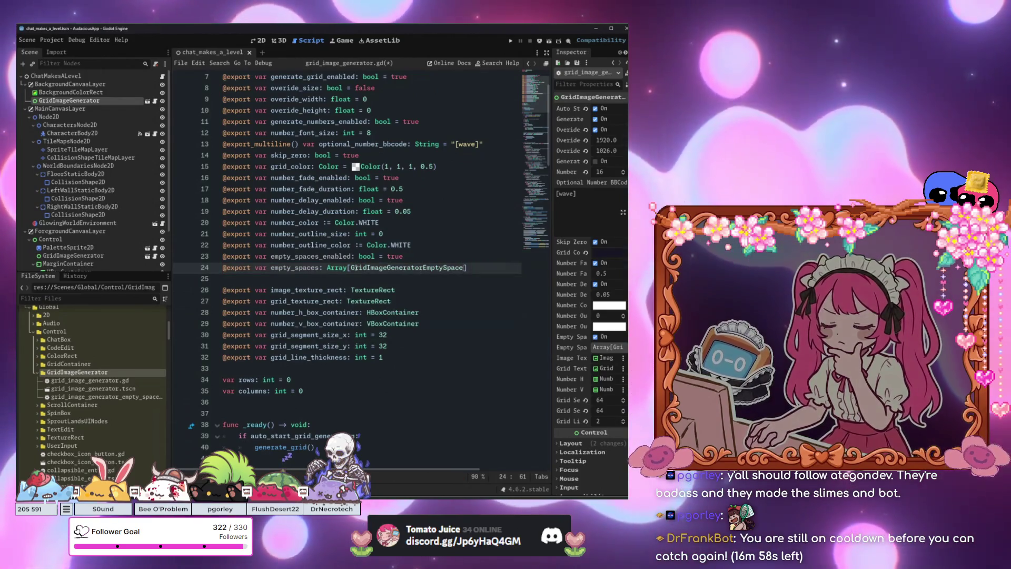
key(BackSpace)
click(340, 257)
key(ctrl+s)
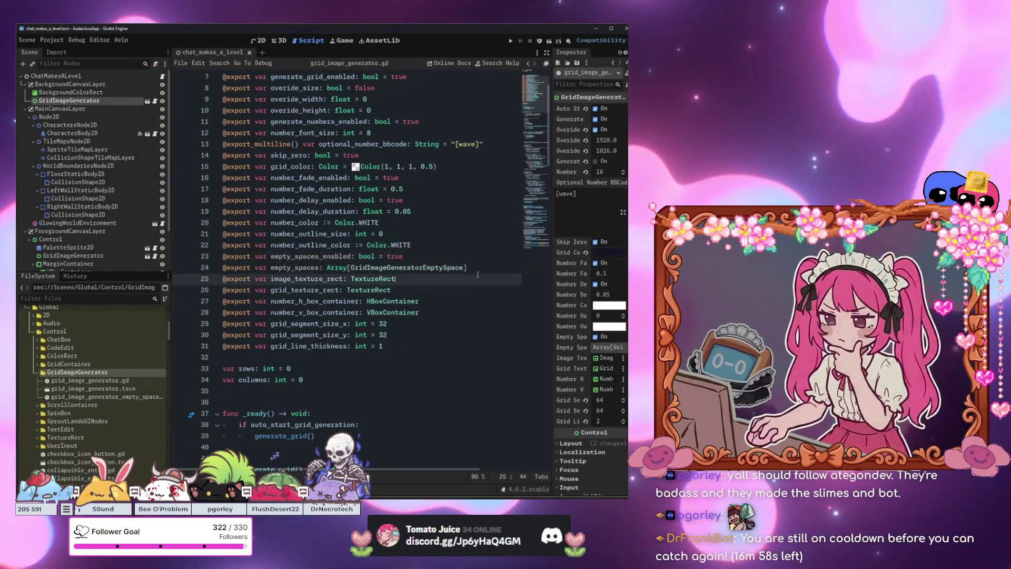
- Restore a blank line after line 24 and select the GridImageGenerator node to inspect it
click(474, 270)
key(Return)
click(469, 257)
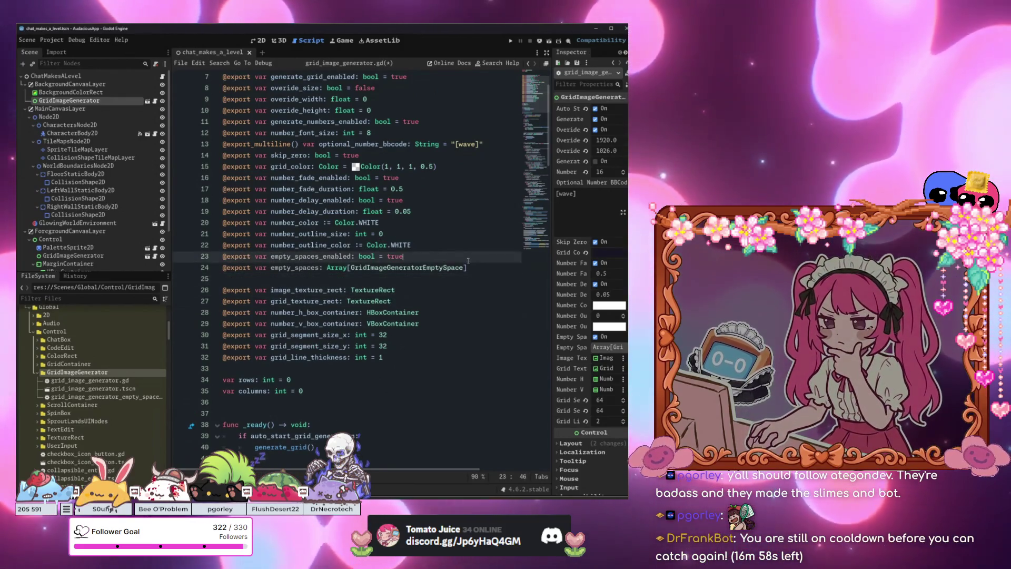
scroll(592, 381, down, 5)
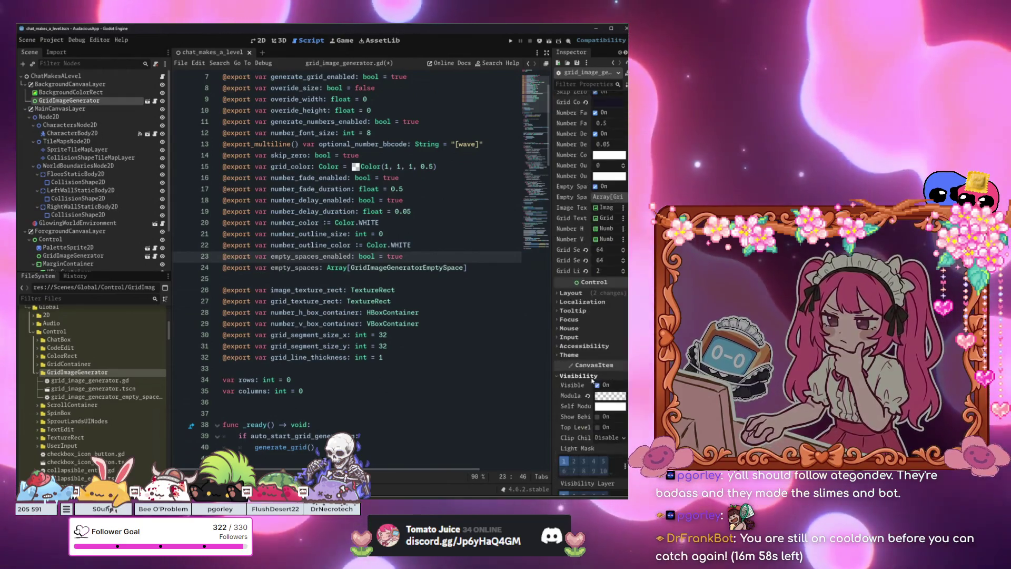
click(454, 303)
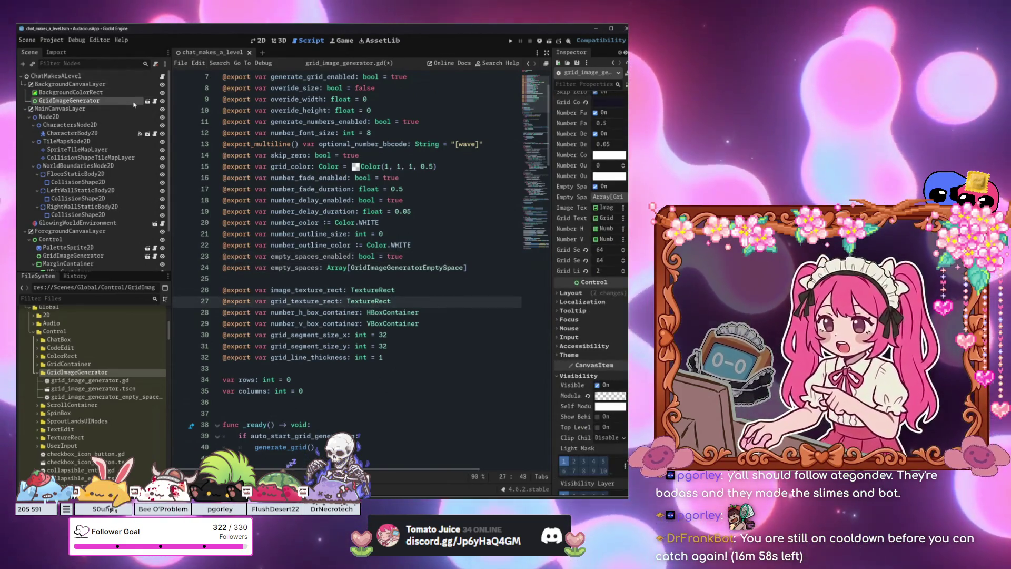
click(134, 103)
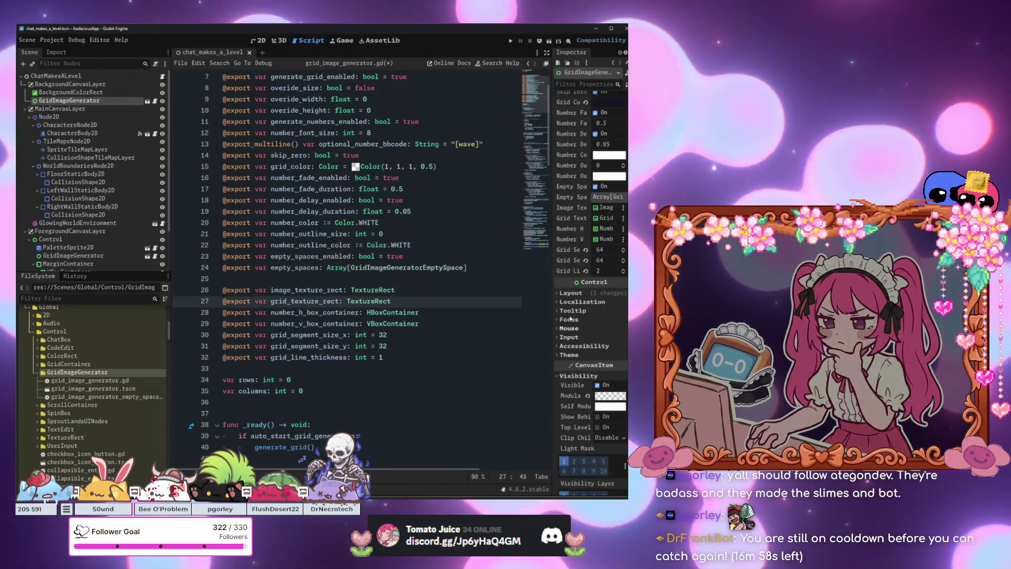
- Add element 0 as a New GridImageGeneratorEmptySpace to Empty Spaces, view the 2D level, then return to the script
click(609, 197)
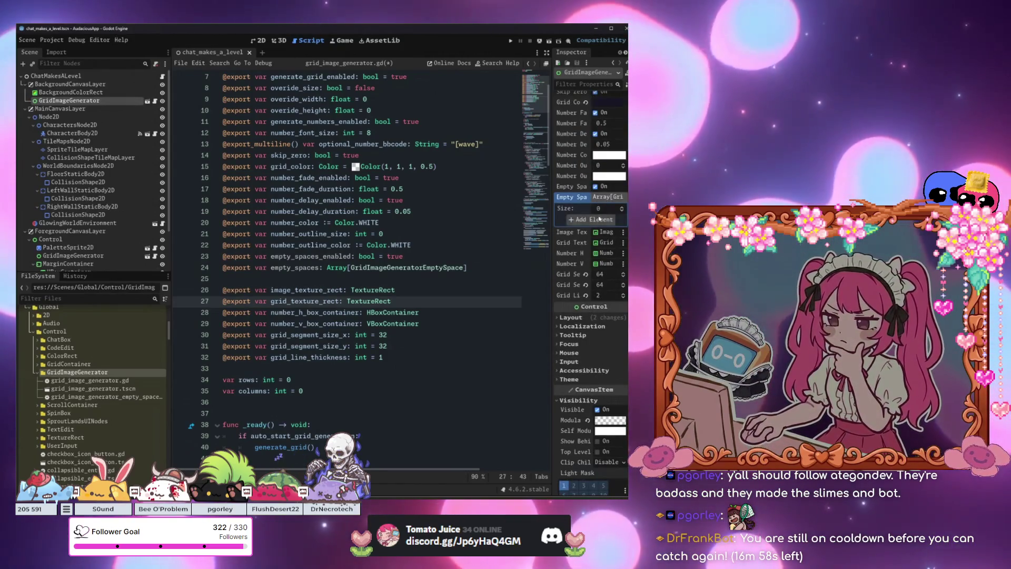
click(599, 219)
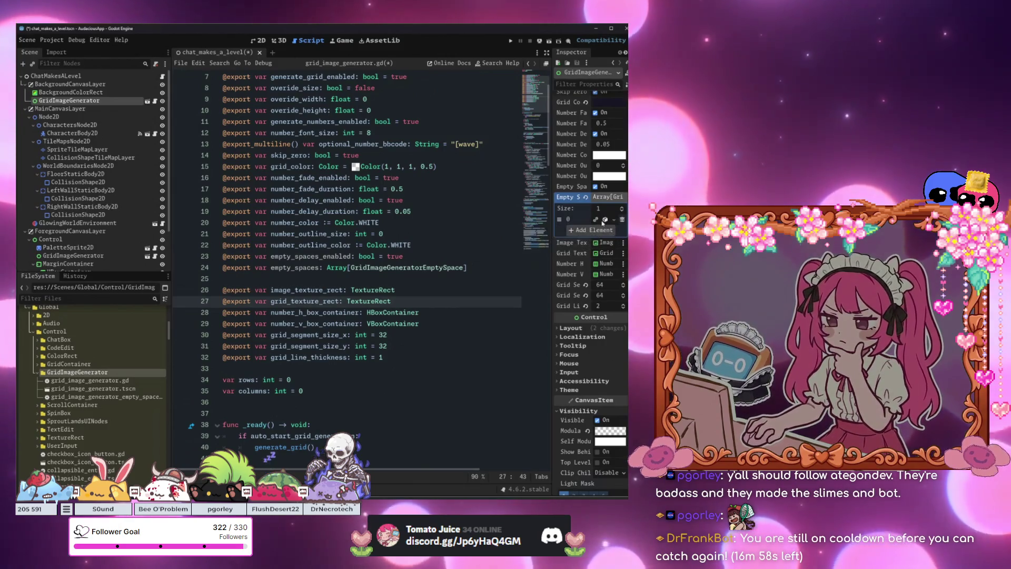
click(602, 220)
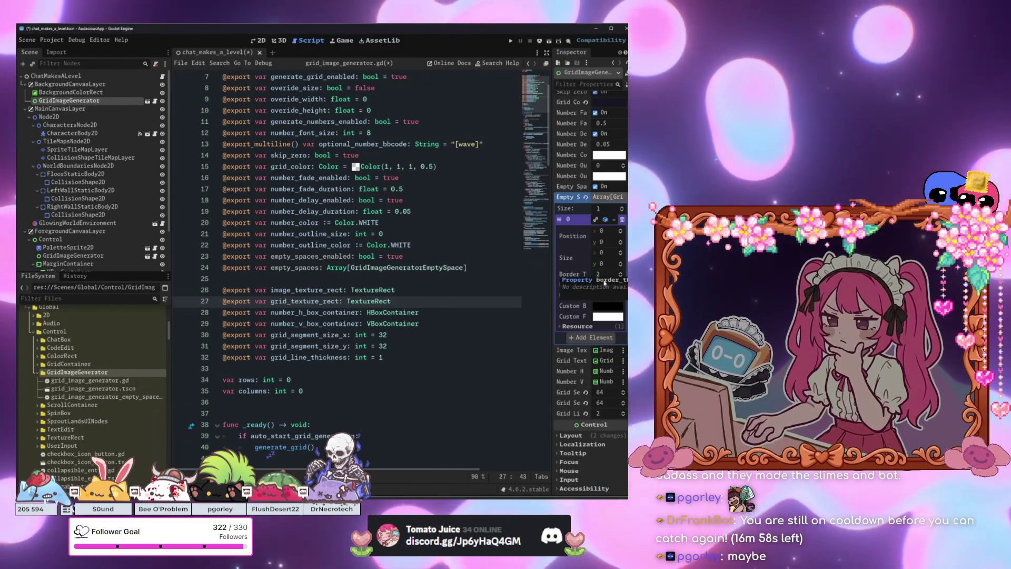
key(ctrl+F1)
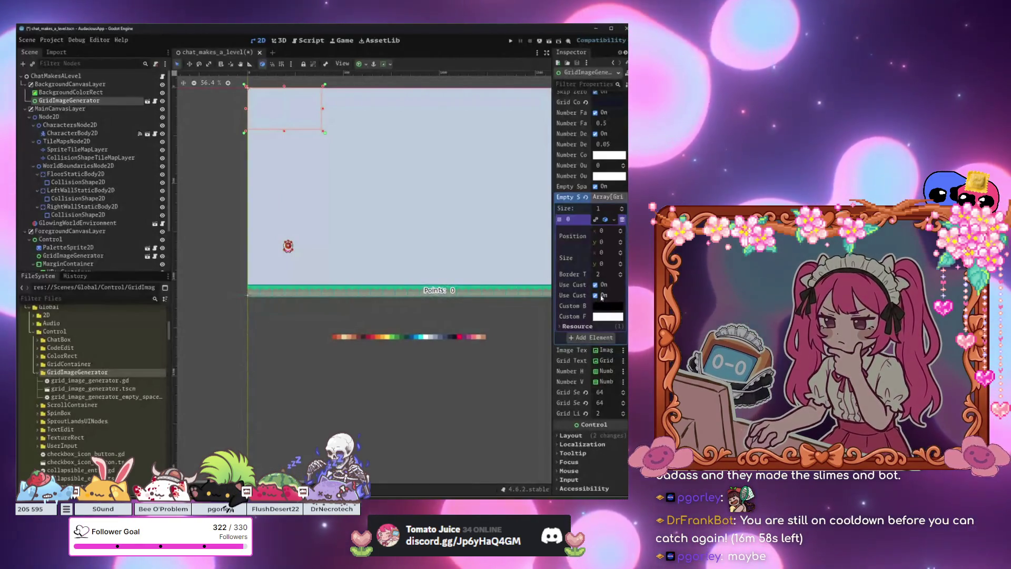
click(155, 101)
click(371, 301)
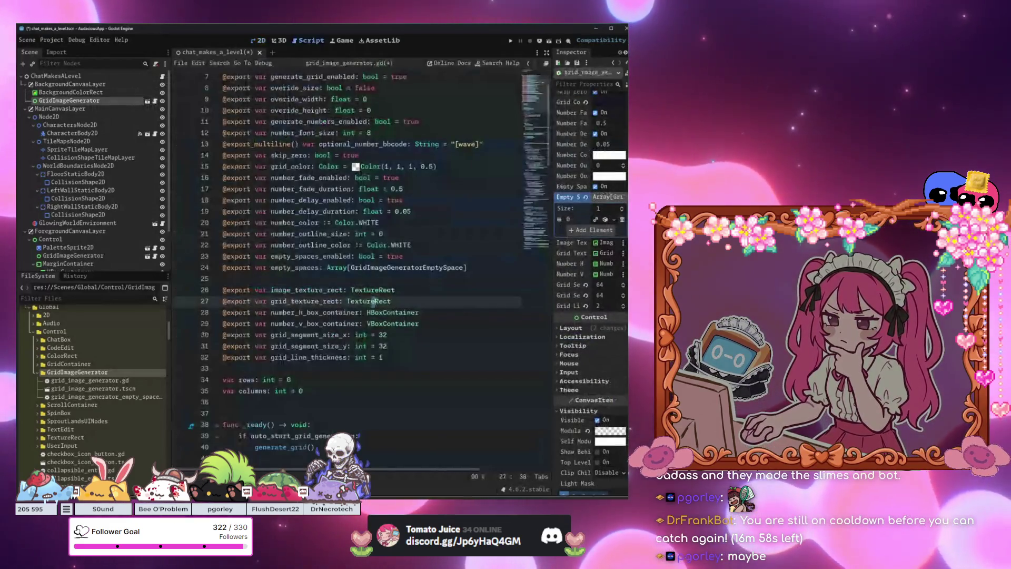
click(412, 211)
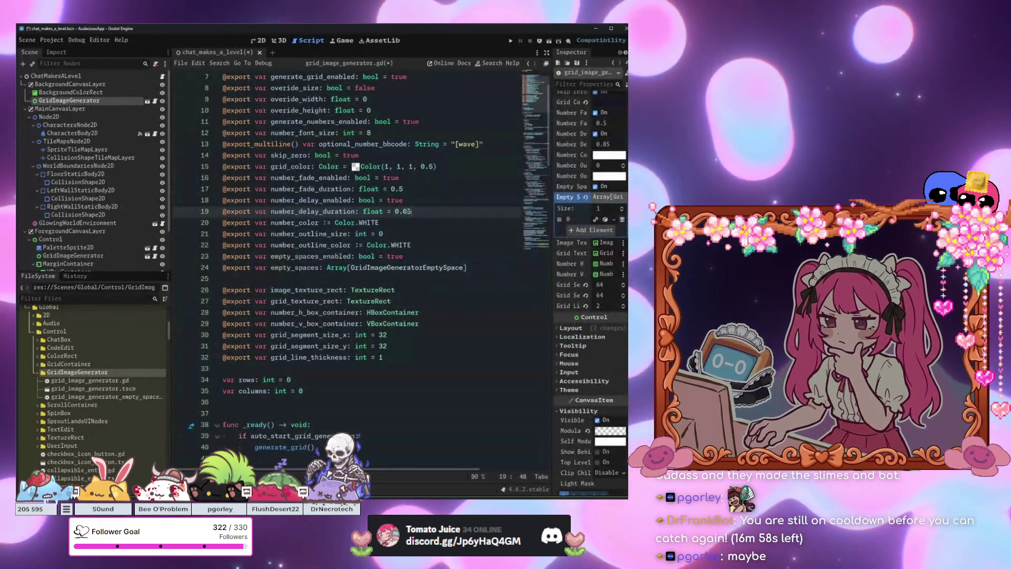
click(462, 168)
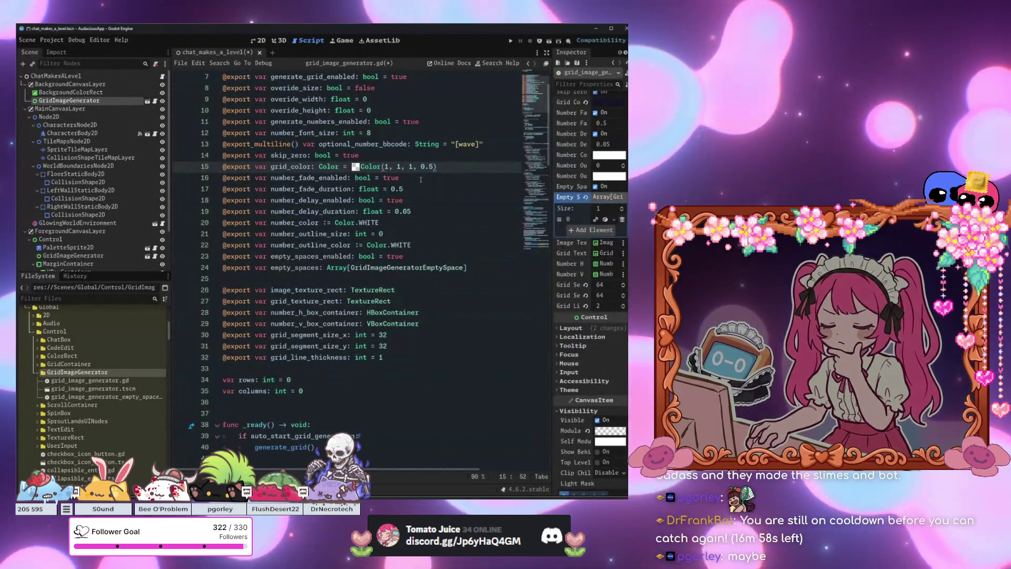
scroll(421, 179, up, 2)
key(ctrl+s)
scroll(426, 221, down, 2)
click(429, 246)
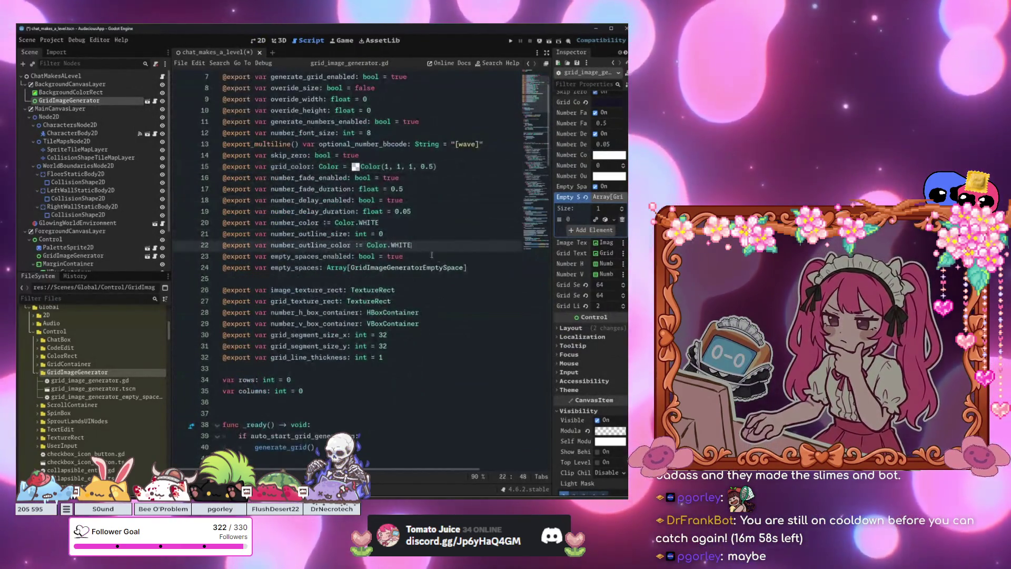
click(432, 256)
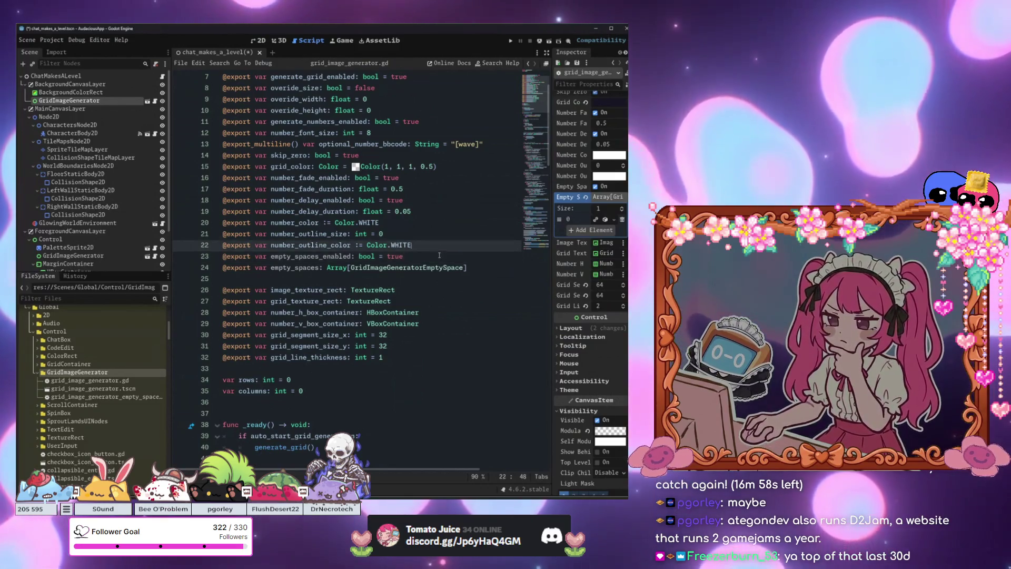
key(Return)
text(@export)
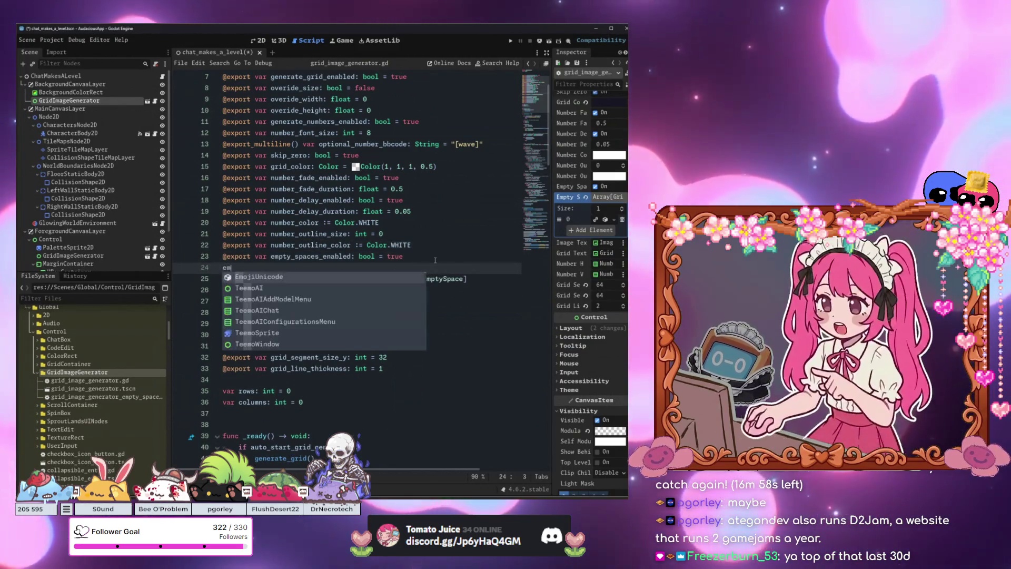
text( var empty_space_border_color:)
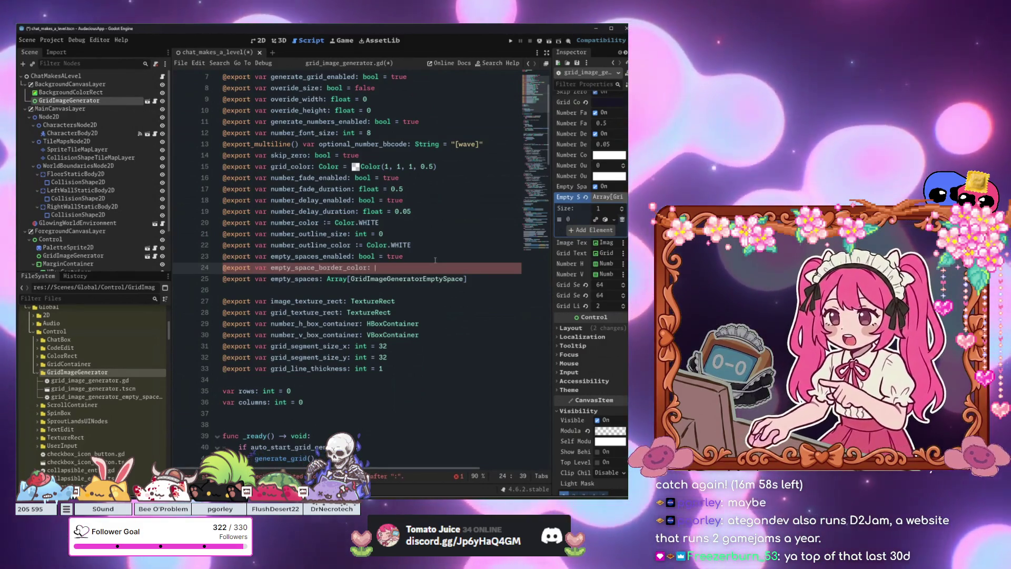
text(Color = Co)
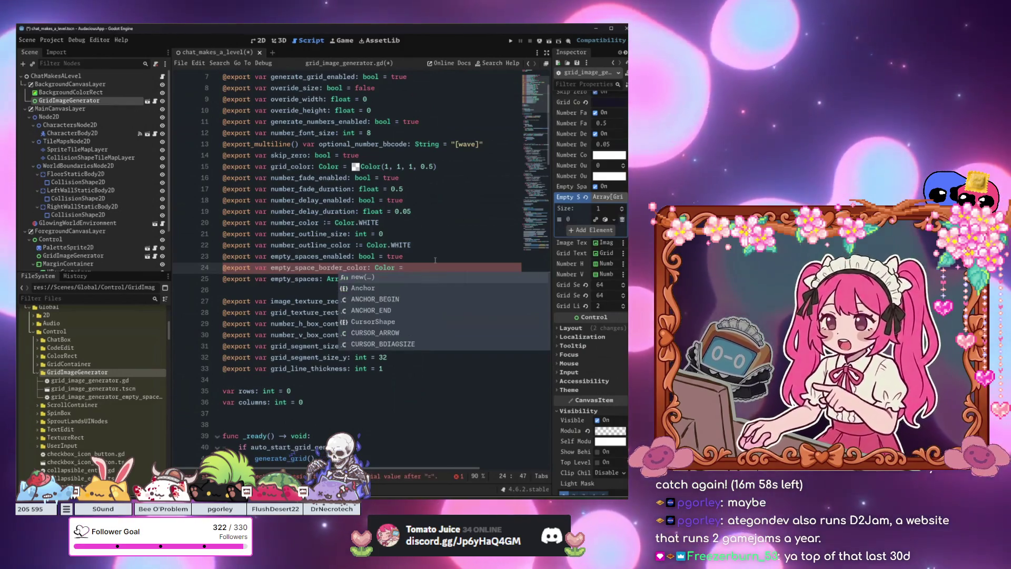
text(lor.BLACK)
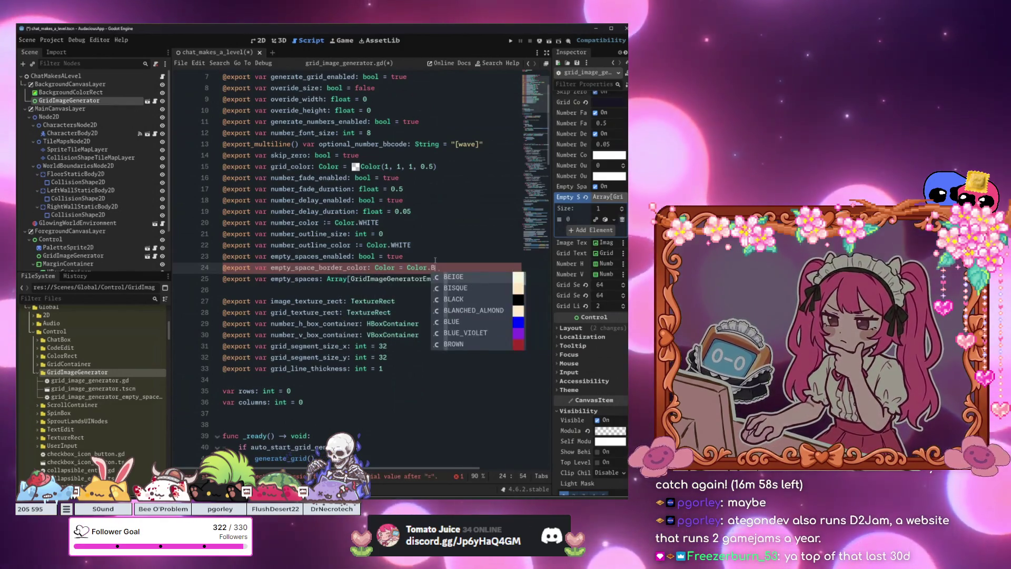
key(Return)
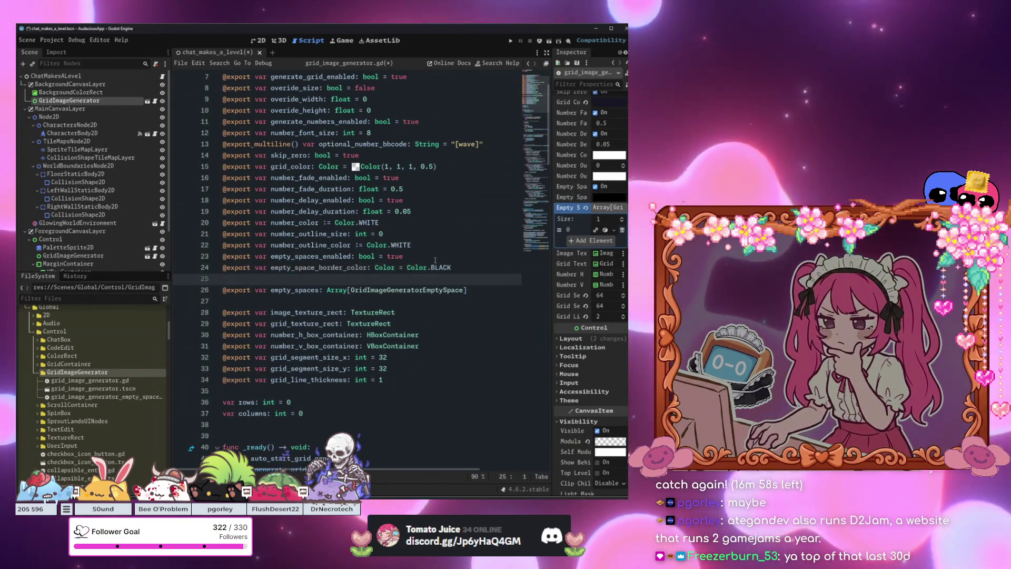
text(@export var)
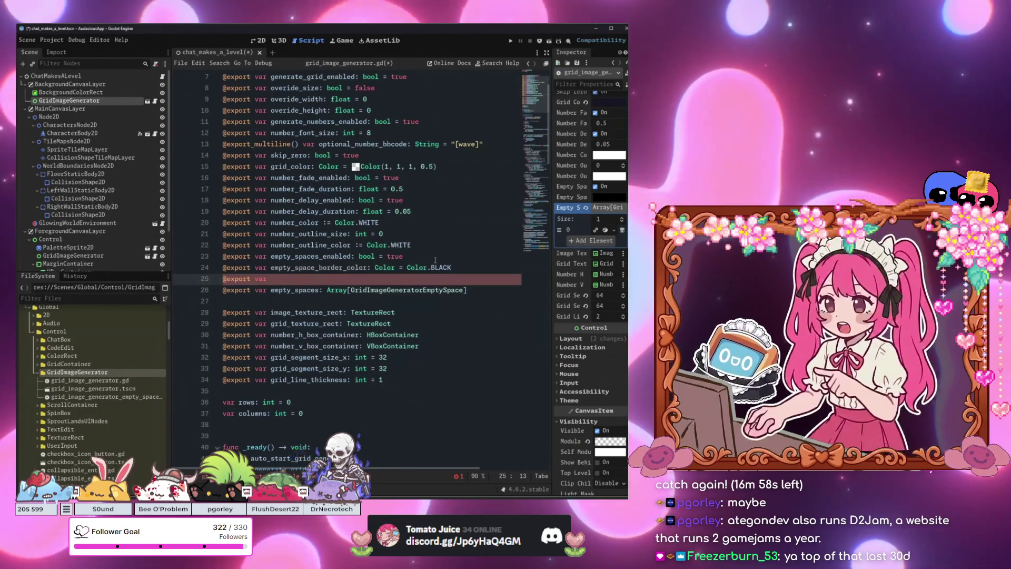
text(empty_s)
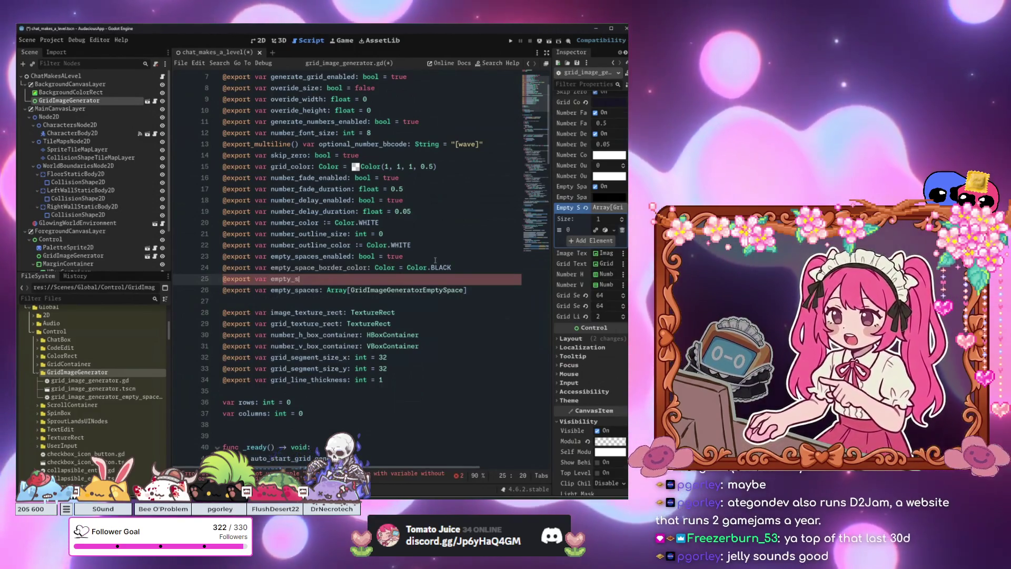
text(pace_bo)
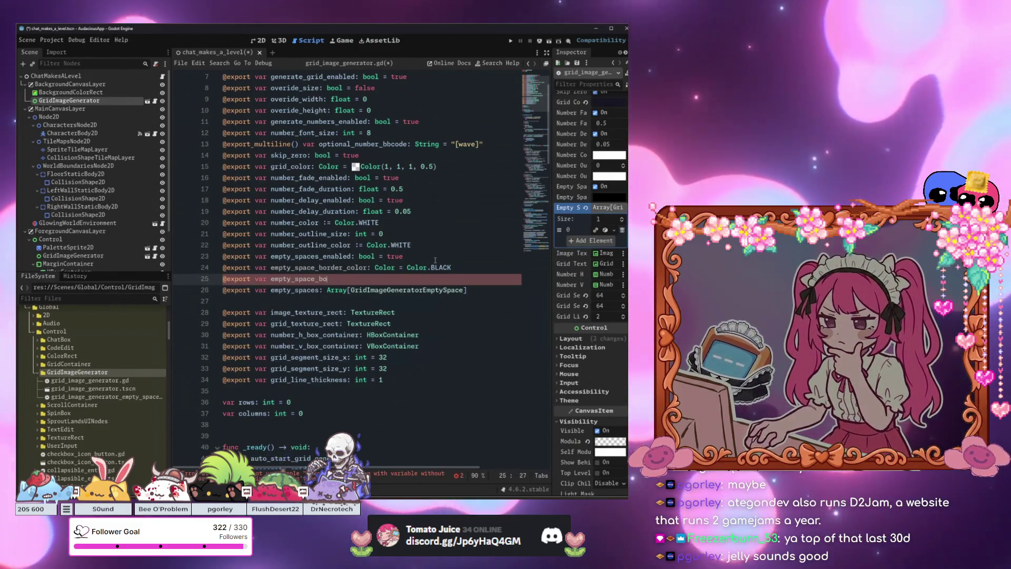
text(fill_color)
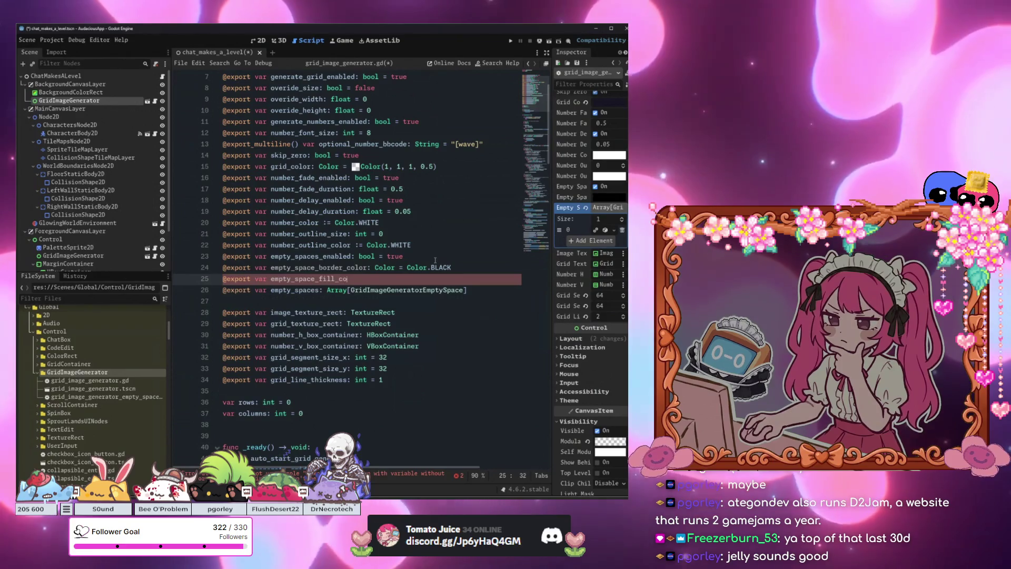
text(: Color=)
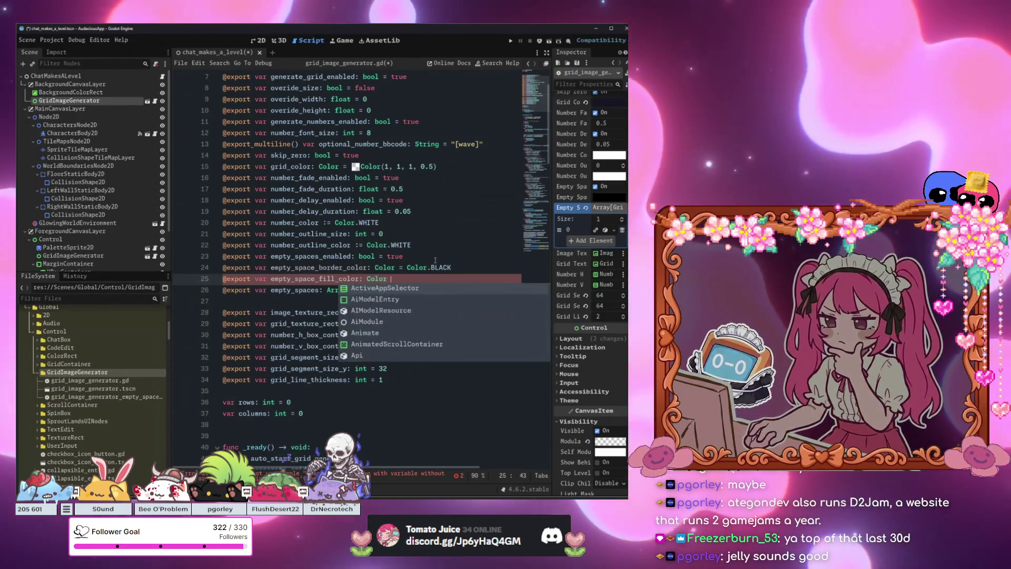
key(BackSpace)
key(BackSpace)
text(= )
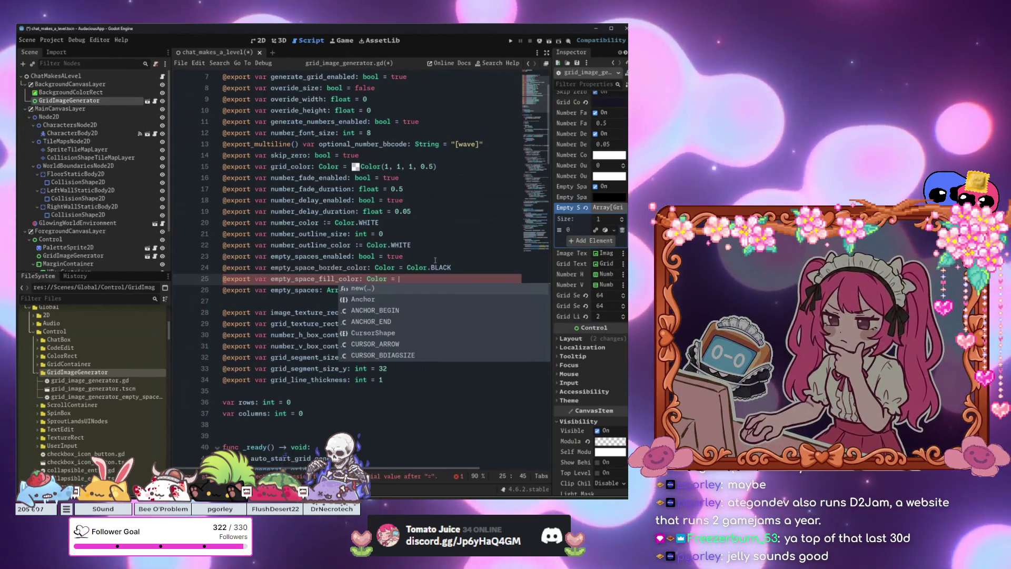
text(Color.White)
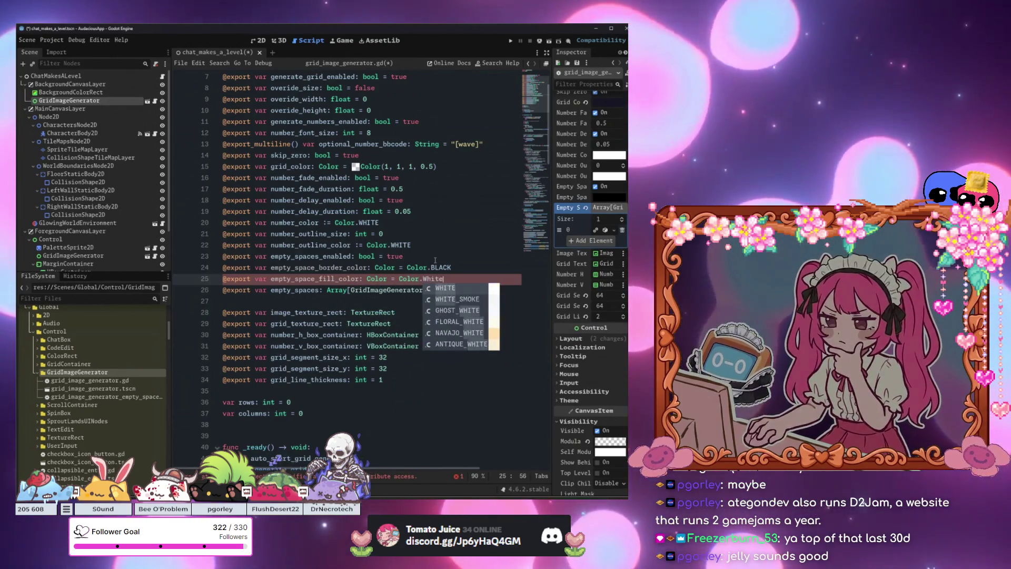
key(Return)
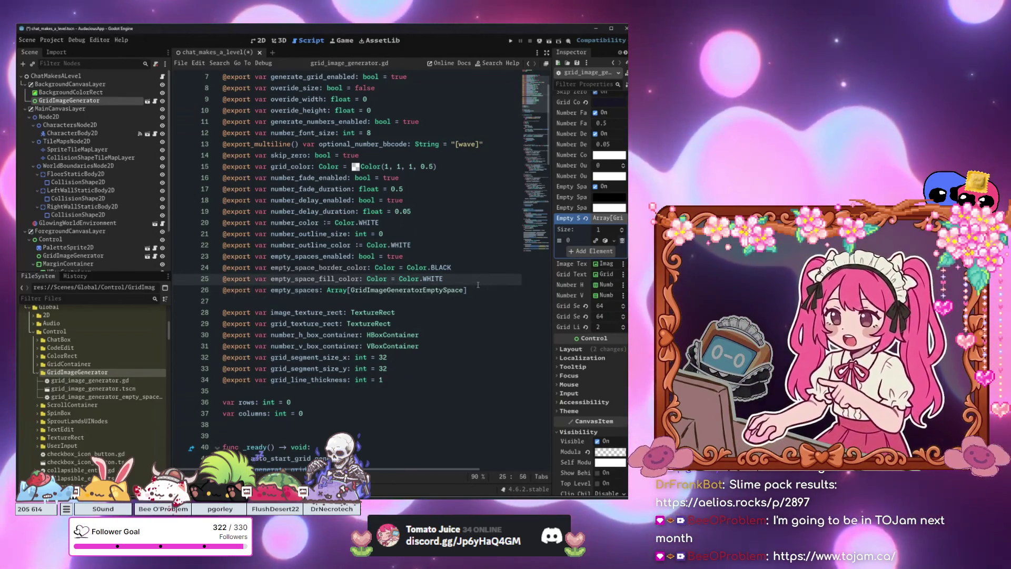
- Scroll through generate_grid() and place the caret on the empty line after 'grid_texture_rect.texture = grid_texture'
click(480, 292)
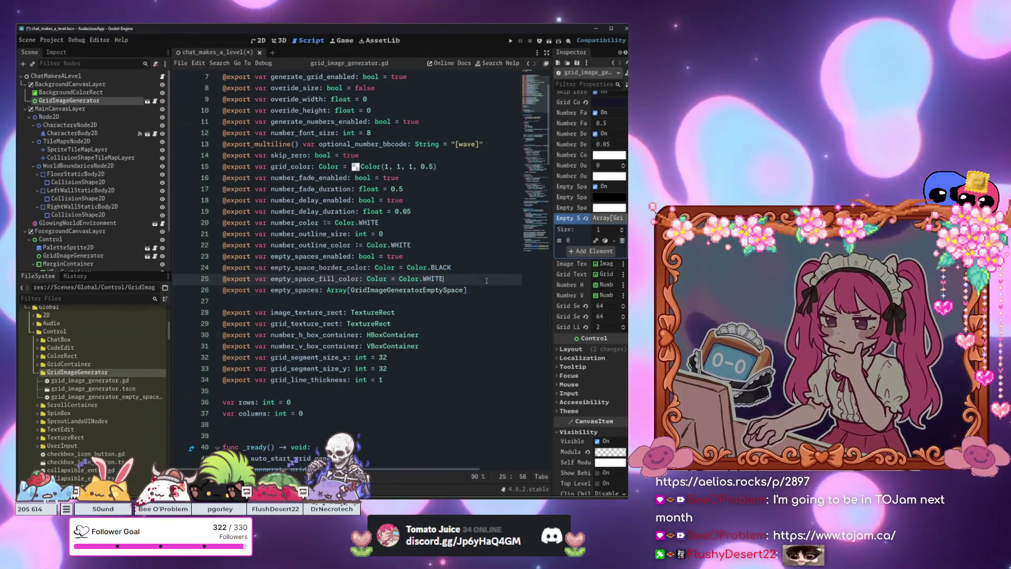
scroll(434, 359, down, 15)
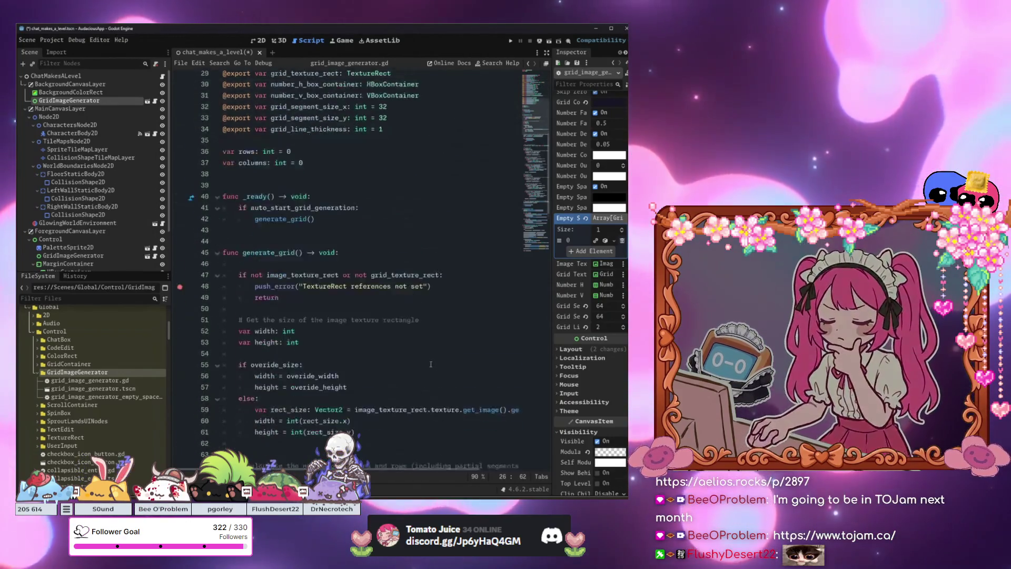
scroll(430, 362, down, 12)
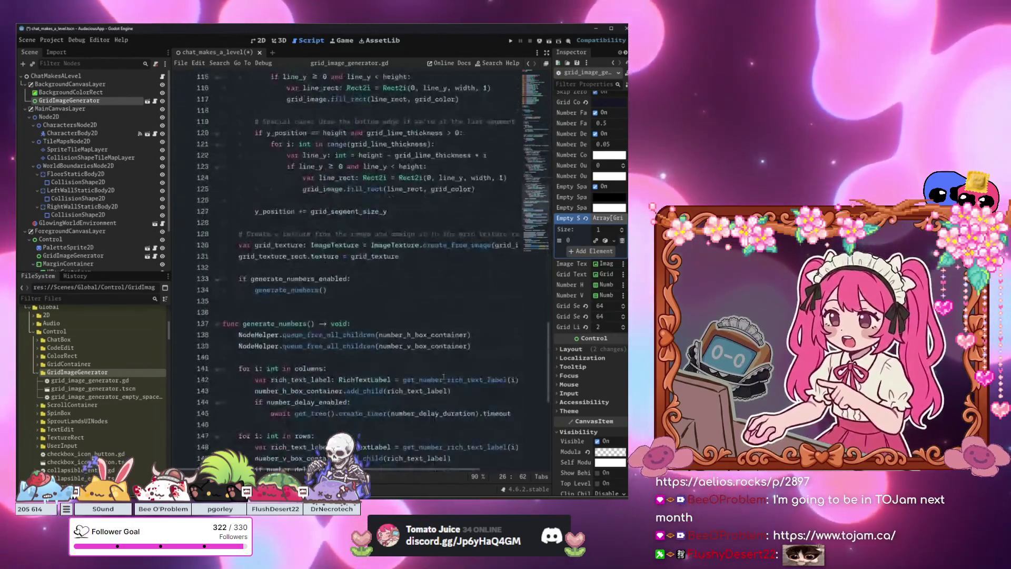
click(396, 304)
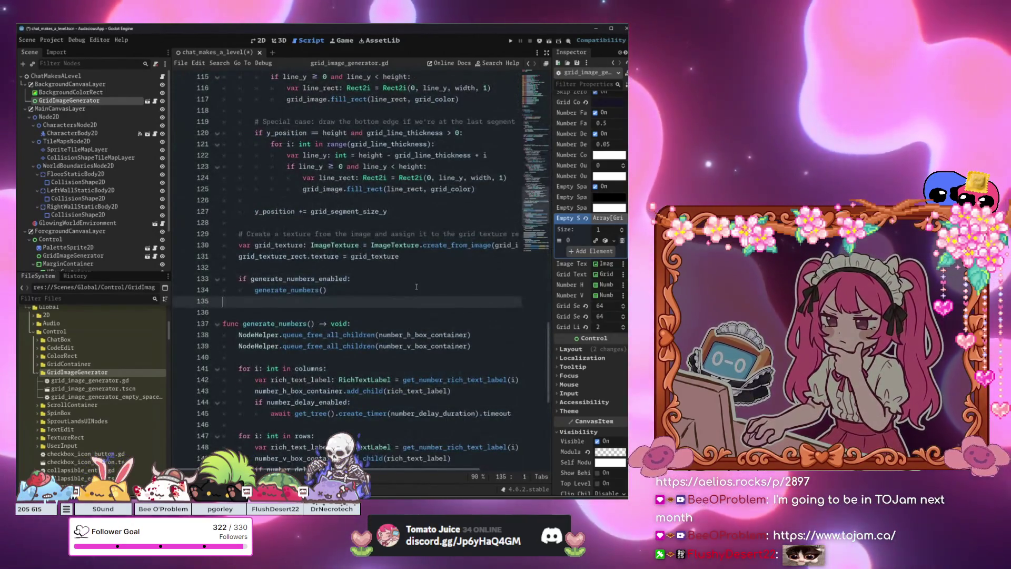
scroll(405, 305, up, 13)
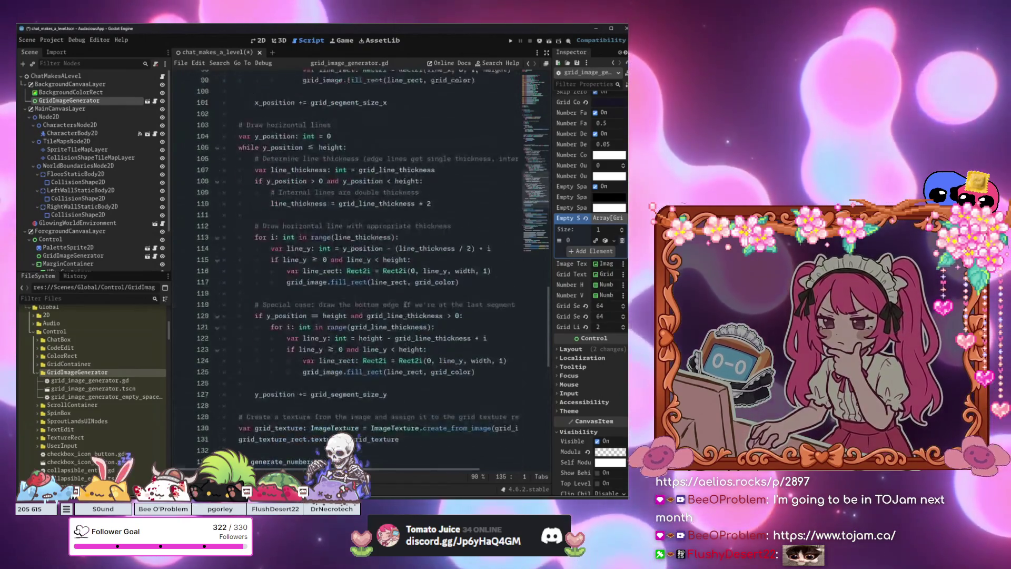
scroll(402, 306, up, 5)
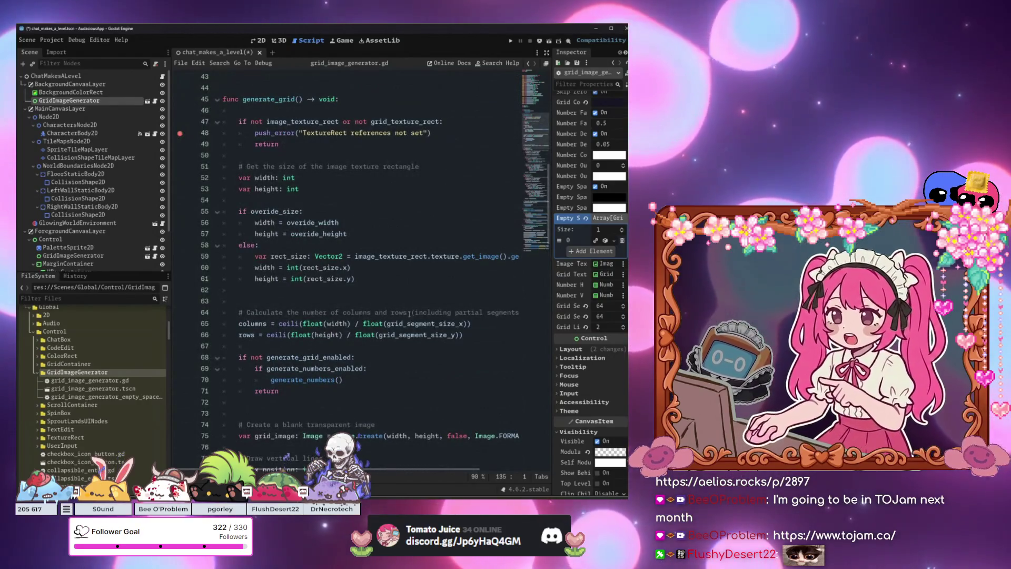
scroll(410, 315, up, 2)
scroll(412, 338, down, 7)
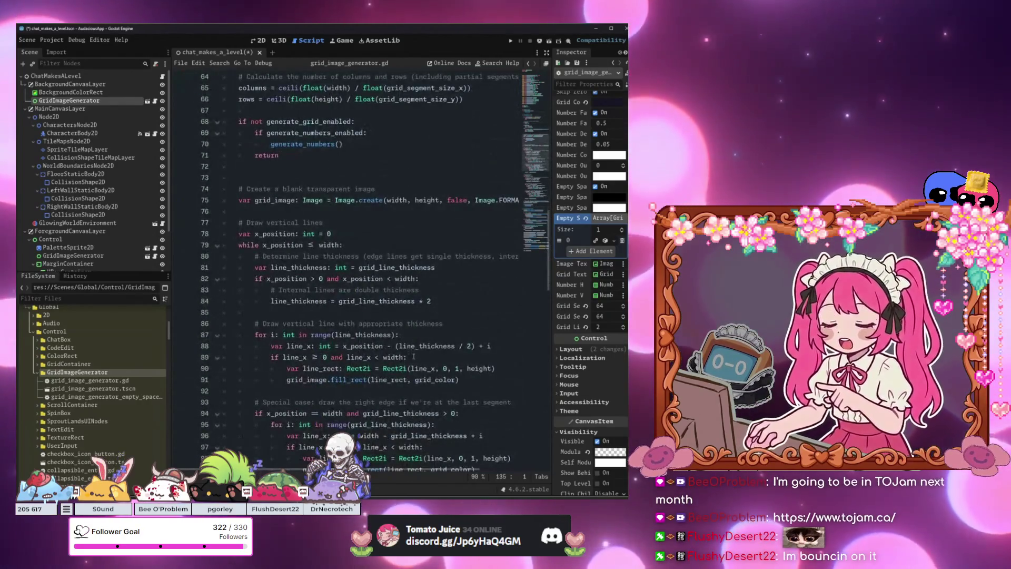
scroll(414, 356, down, 4)
scroll(415, 359, down, 9)
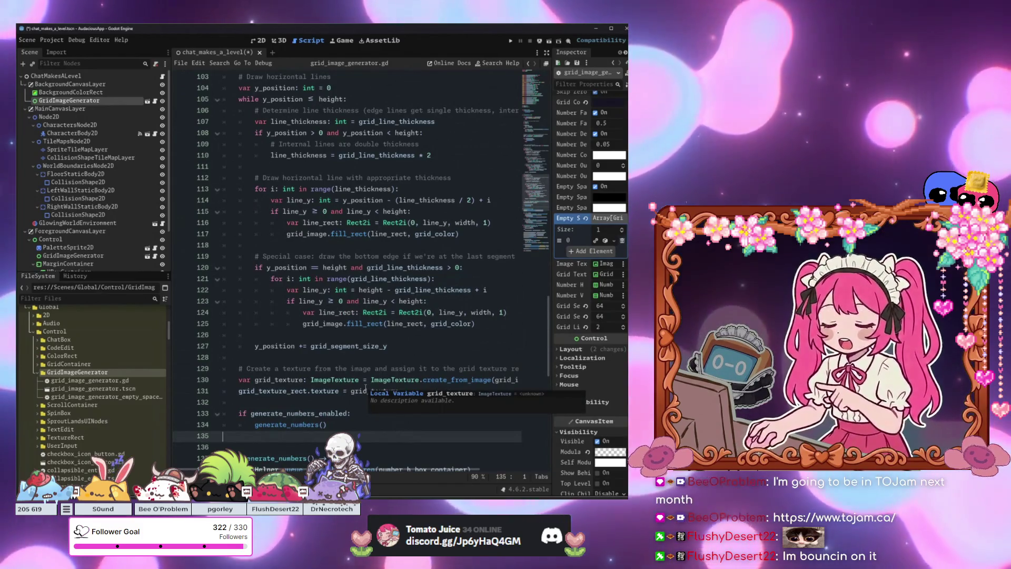
scroll(421, 388, up, 12)
scroll(424, 387, up, 9)
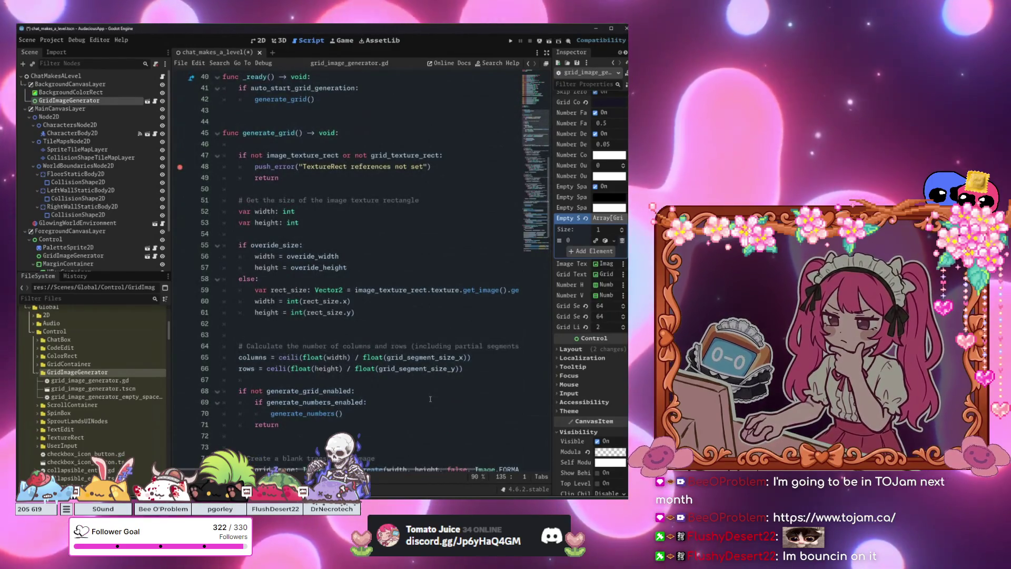
scroll(430, 399, down, 5)
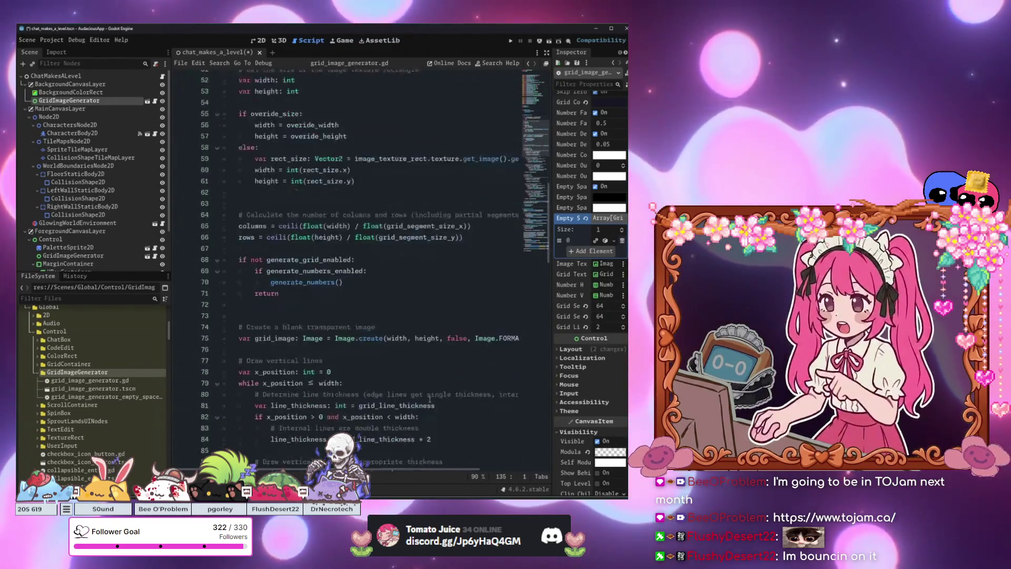
scroll(284, 313, down, 20)
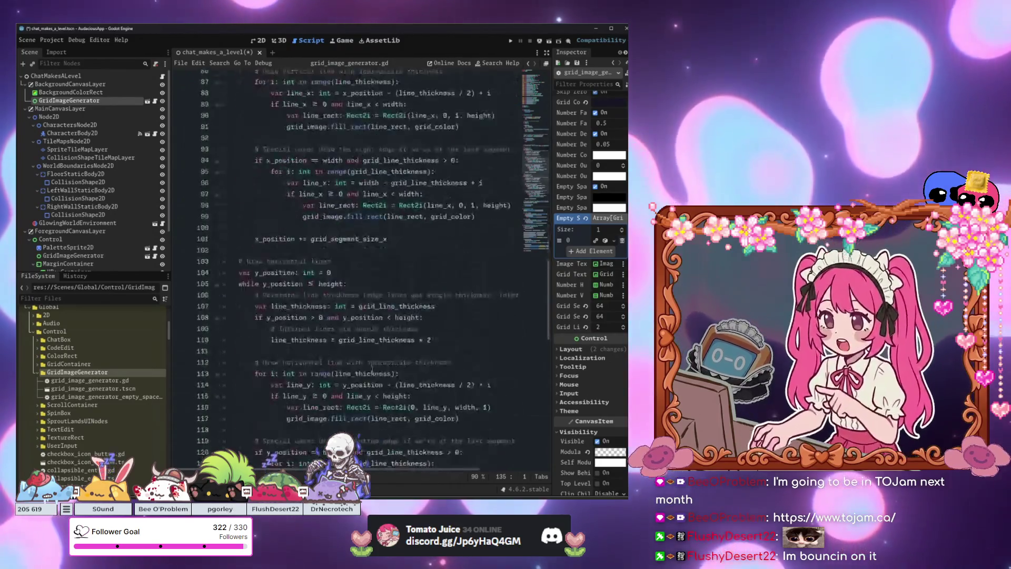
click(381, 229)
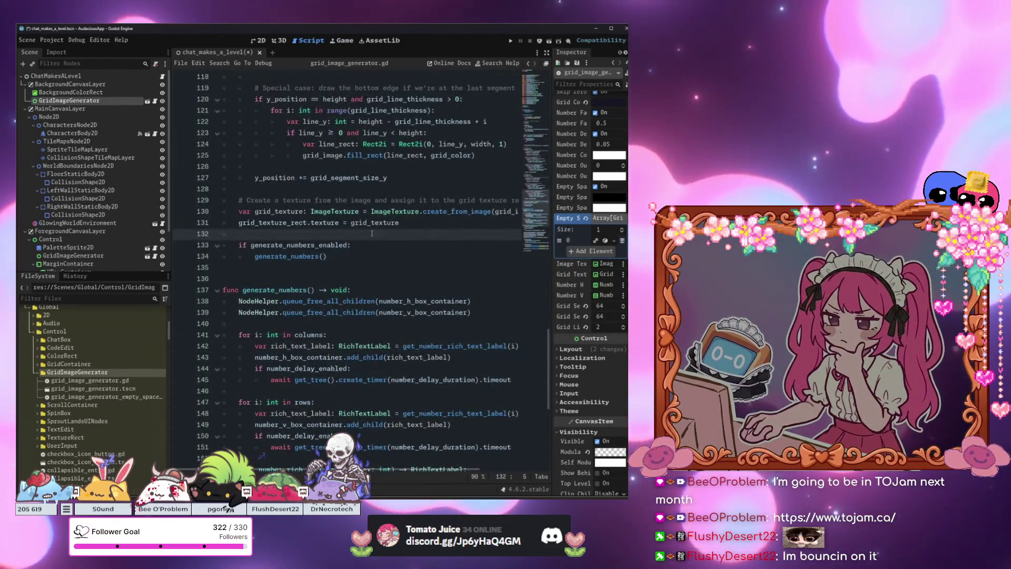
- Add an 'if empty_spaces_enabled:' block with a 'pass' body before the generate_numbers check
key(Return)
key(Return)
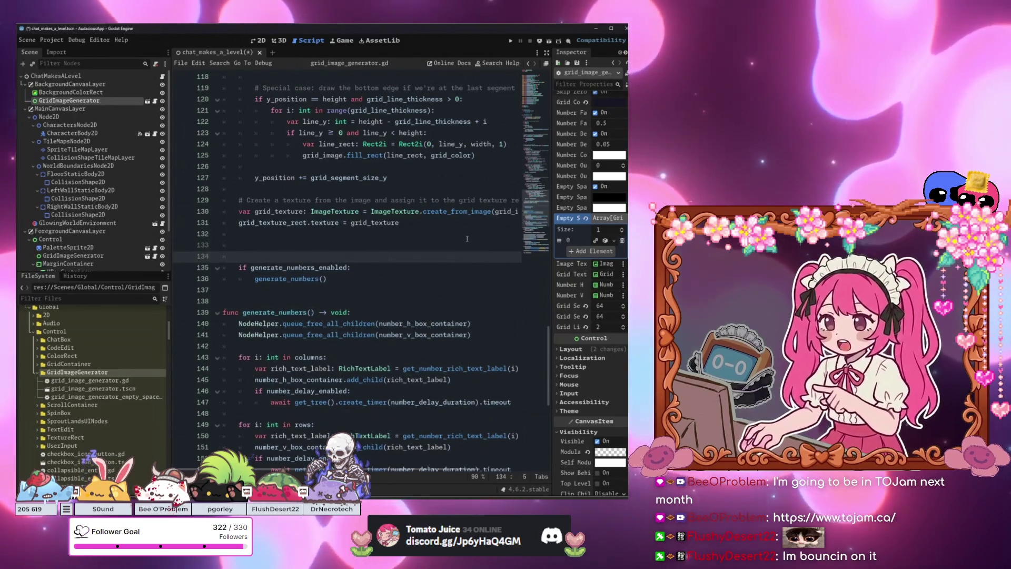
key(Up)
text(if gen)
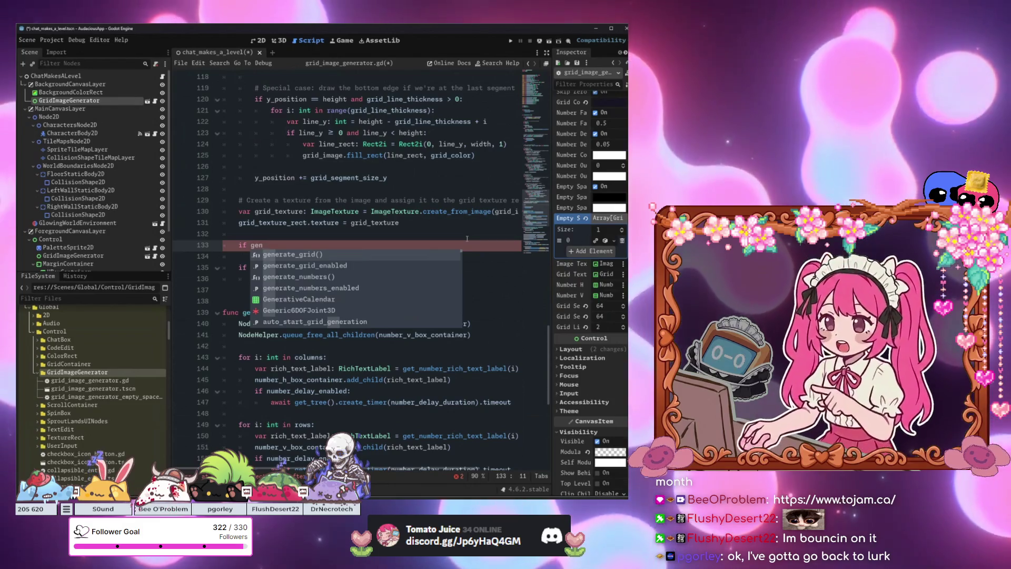
key(BackSpace)
key(BackSpace)
key(BackSpace)
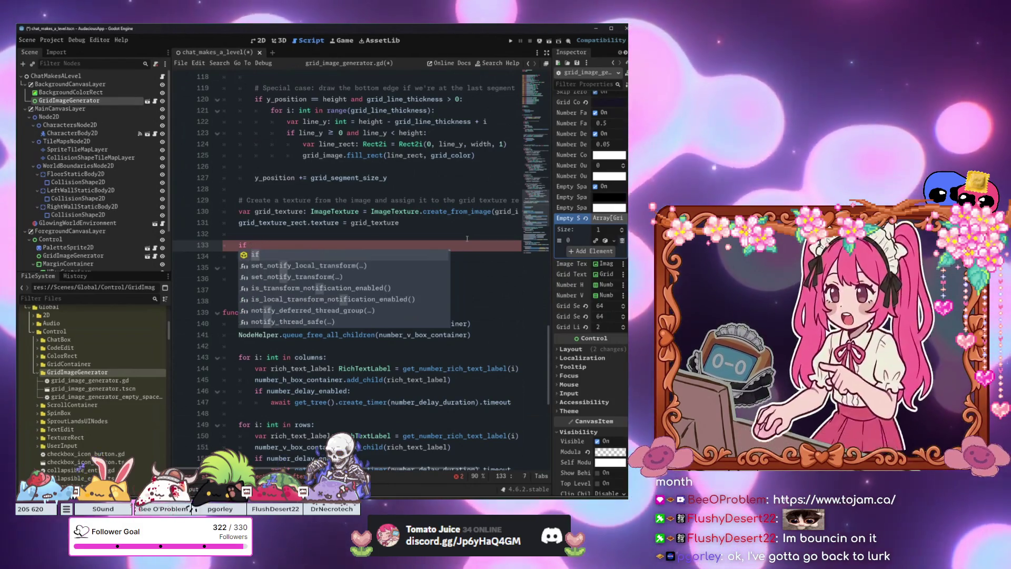
key(BackSpace)
key(BackSpace)
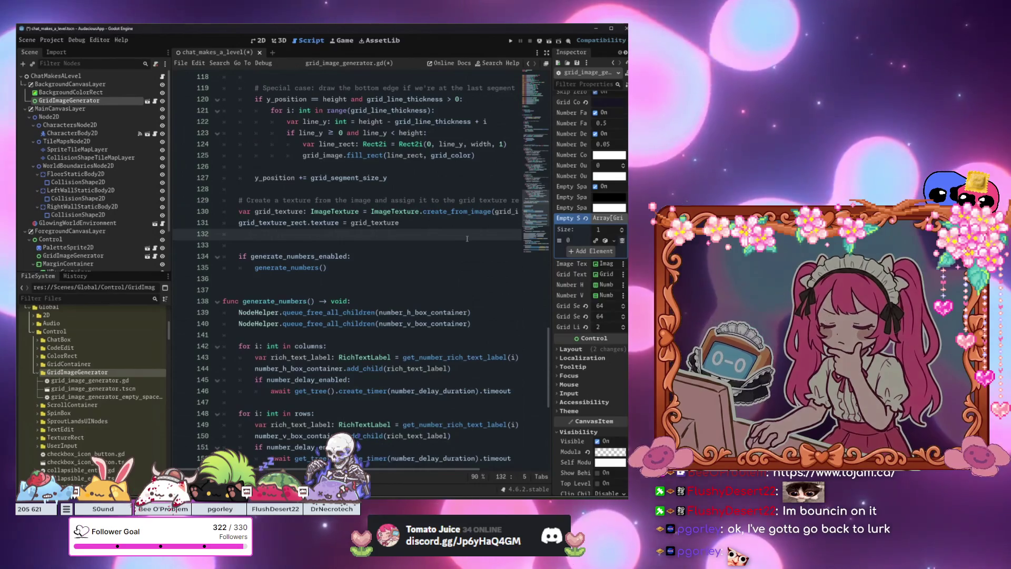
key(Tab)
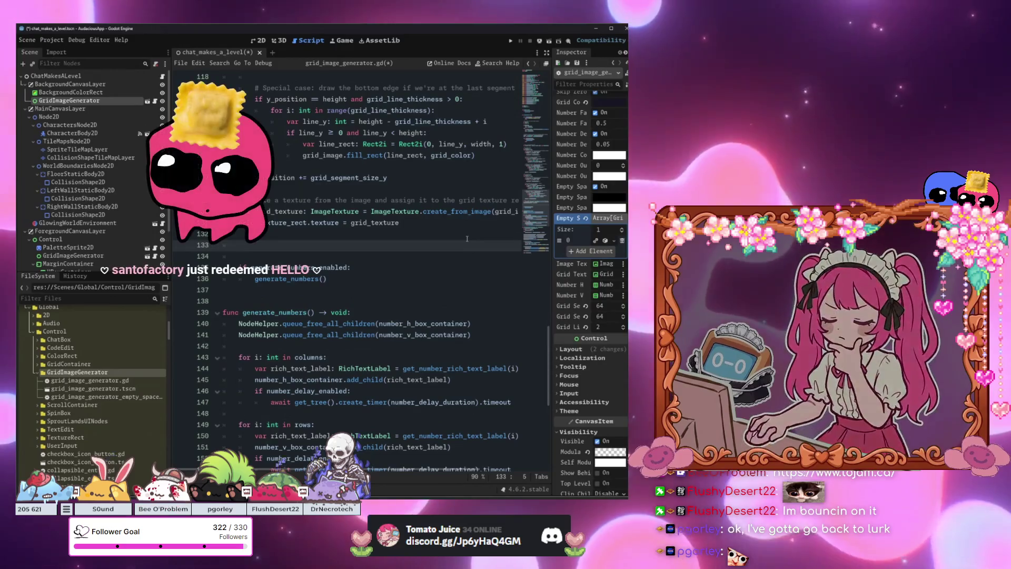
key(Return)
text(if empty_spaces_enabled:)
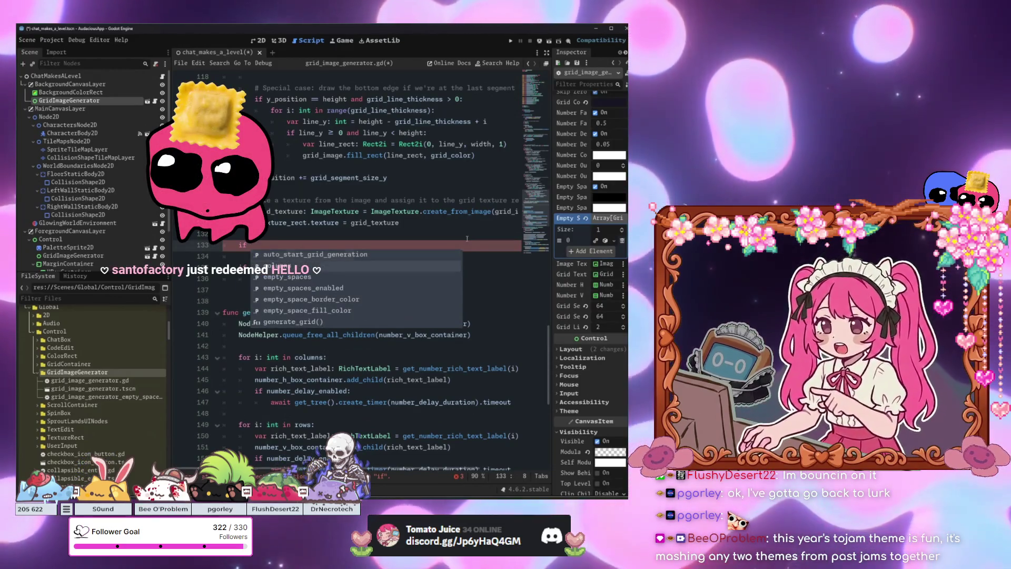
key(Return)
text(gen)
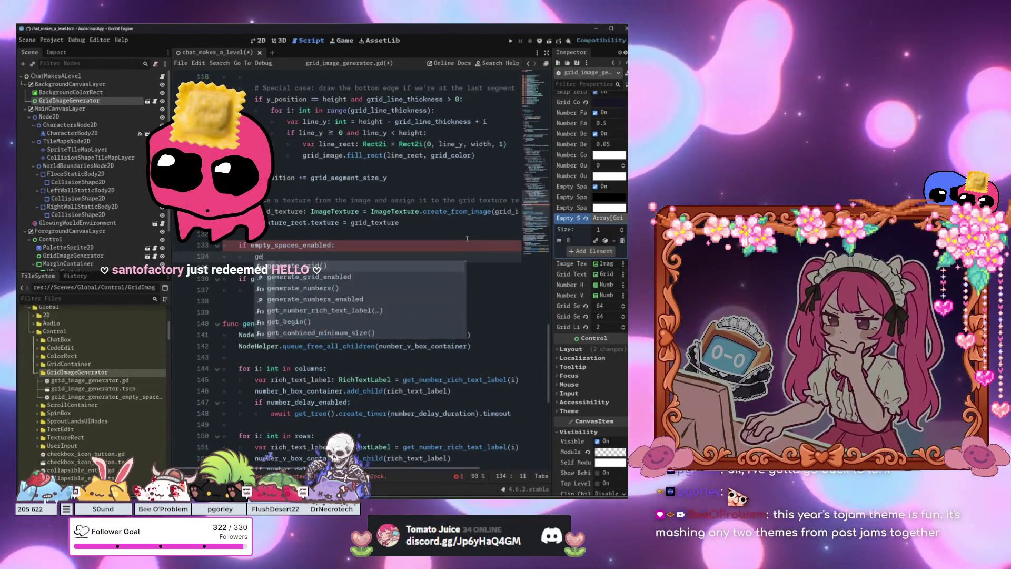
key(BackSpace)
key(BackSpace)
key(BackSpace)
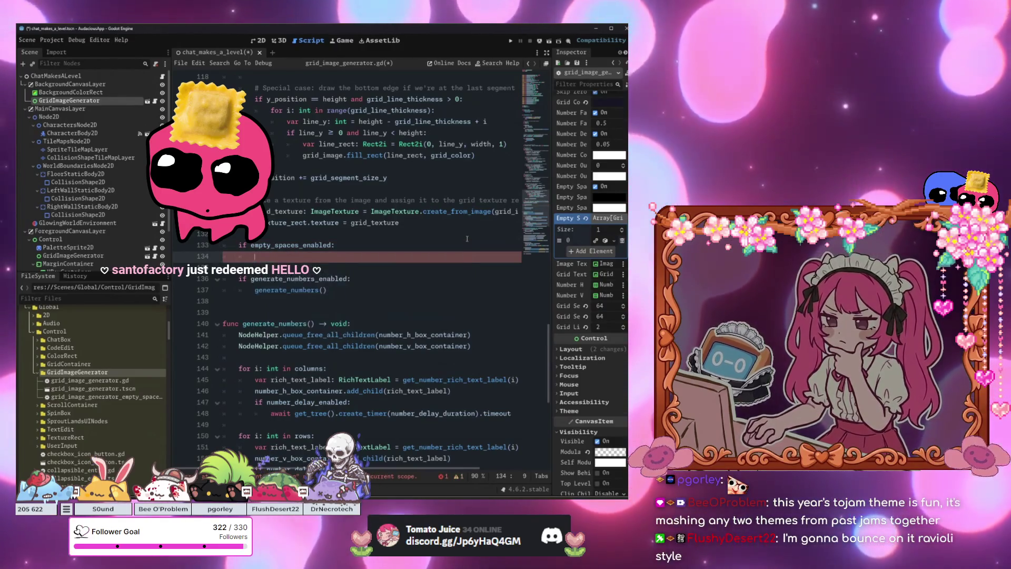
text(pass)
- Add blank lines below and start typing 'func generate' for a new function
key(Down)
key(Down)
key(Down)
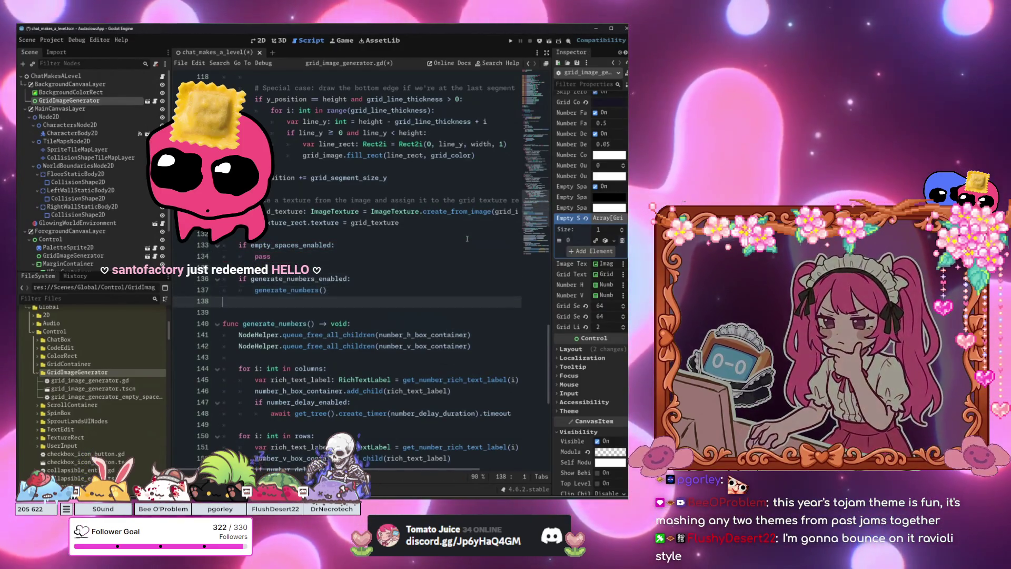
key(Return)
key(Return)
key(Up)
text(u)
key(BackSpace)
text(func gene)
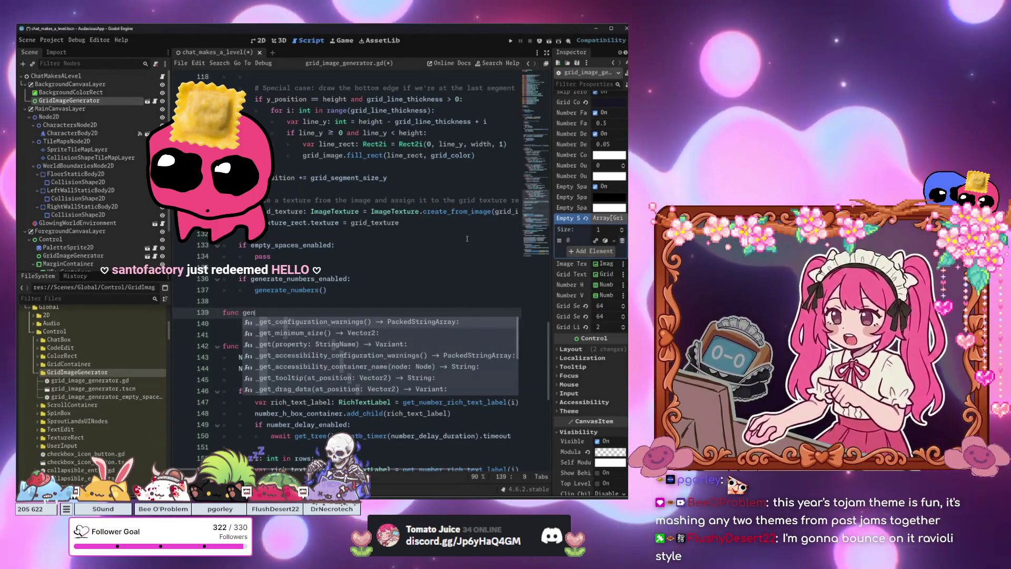
text(rate_me)
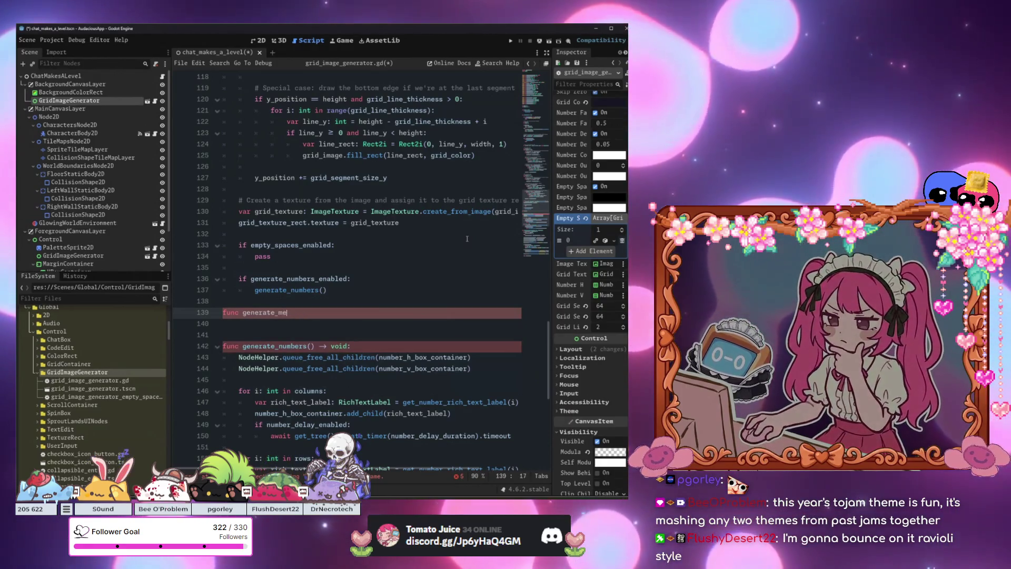
- Complete the declaration 'func generate_empty_spaces() -> void:' with a pass body
key(BackSpace)
key(BackSpace)
key(BackSpace)
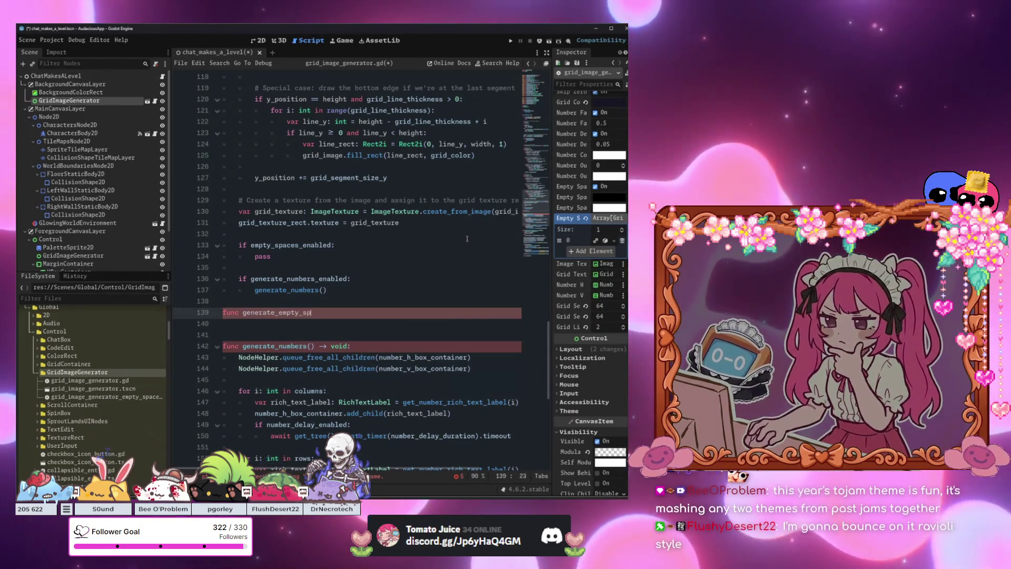
text(aces() -> voi)
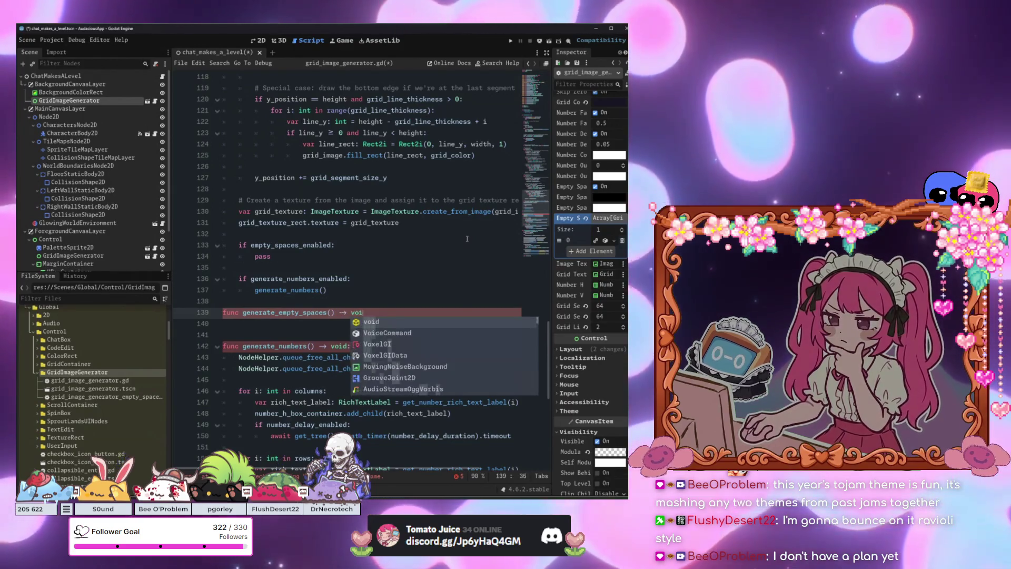
text(d:)
key(Return)
text(pass)
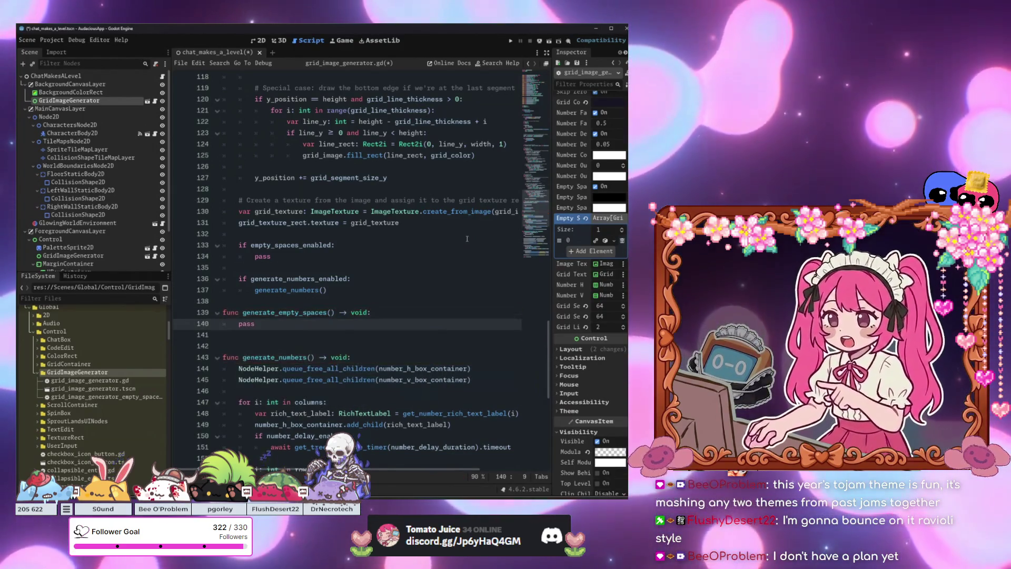
text(a)
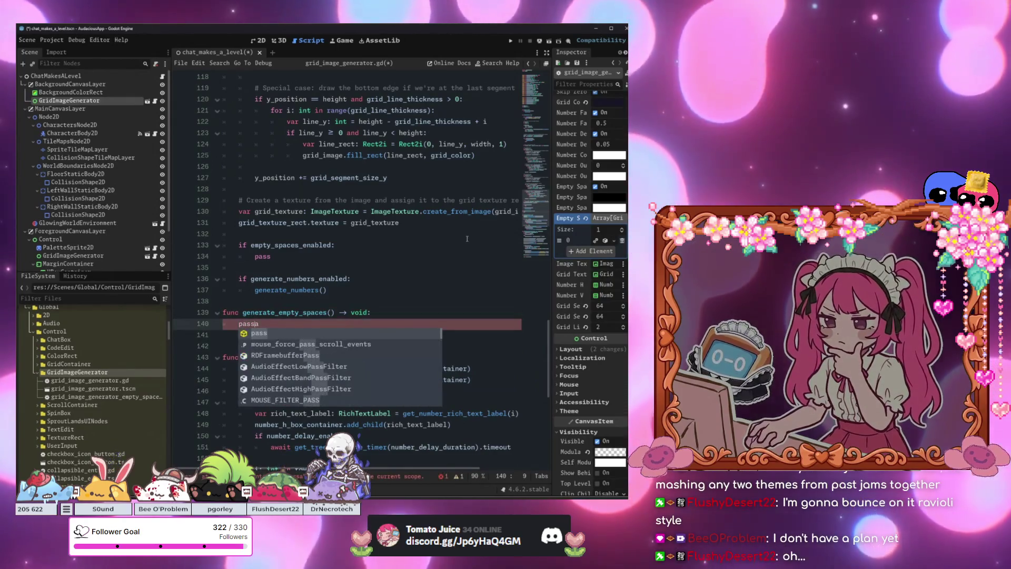
key(BackSpace)
- Open an empty line above pass and add spacing above the new function
key(Home)
key(Return)
key(Up)
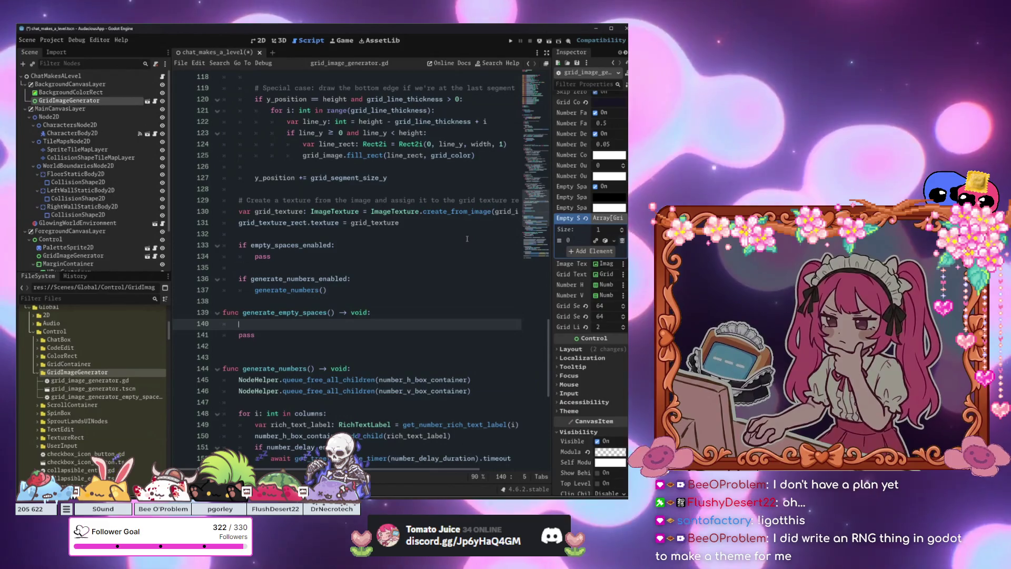
key(Up)
key(Up)
key(Return)
key(Down)
key(Down)
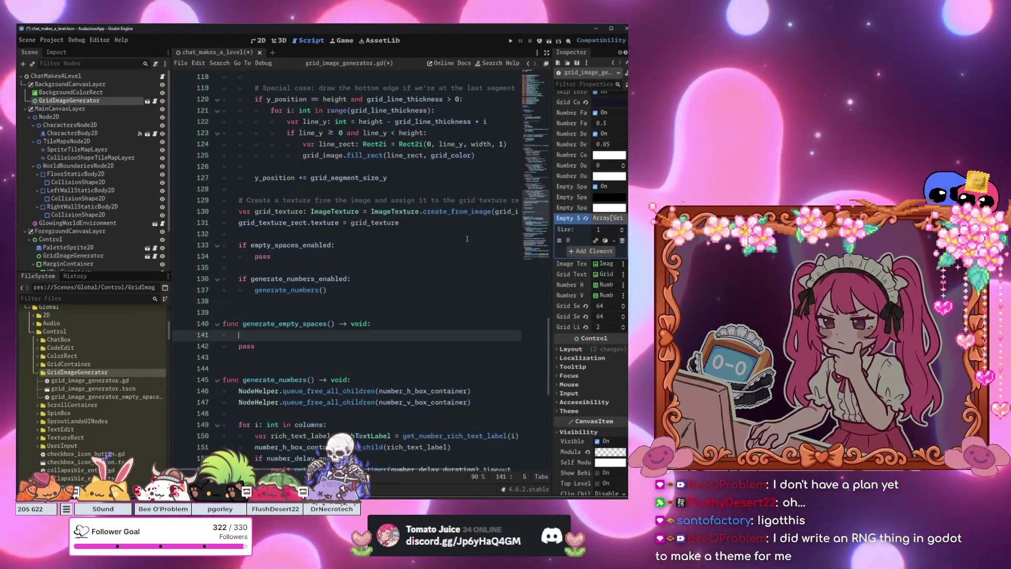
scroll(408, 210, up, 11)
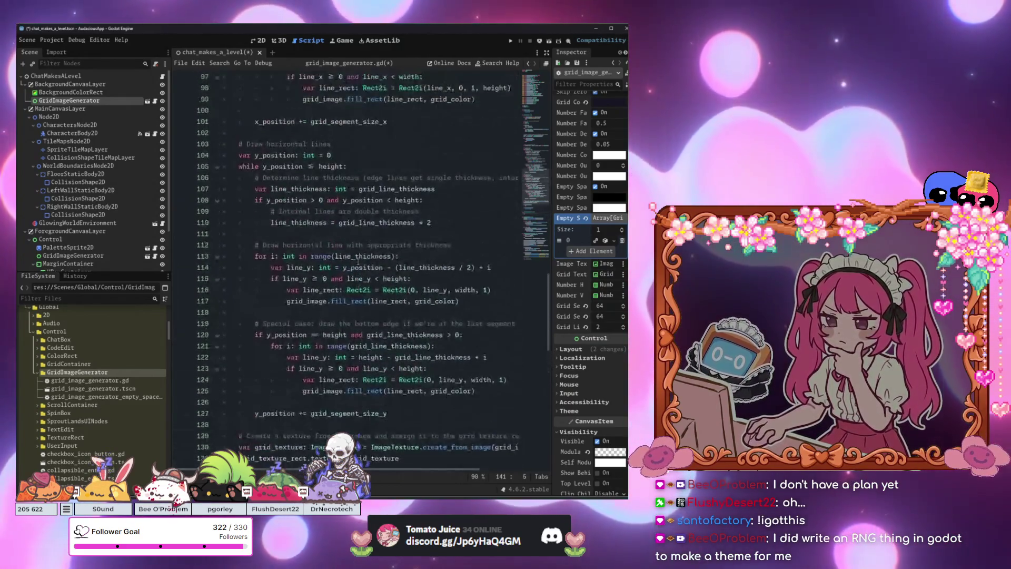
scroll(355, 277, down, 13)
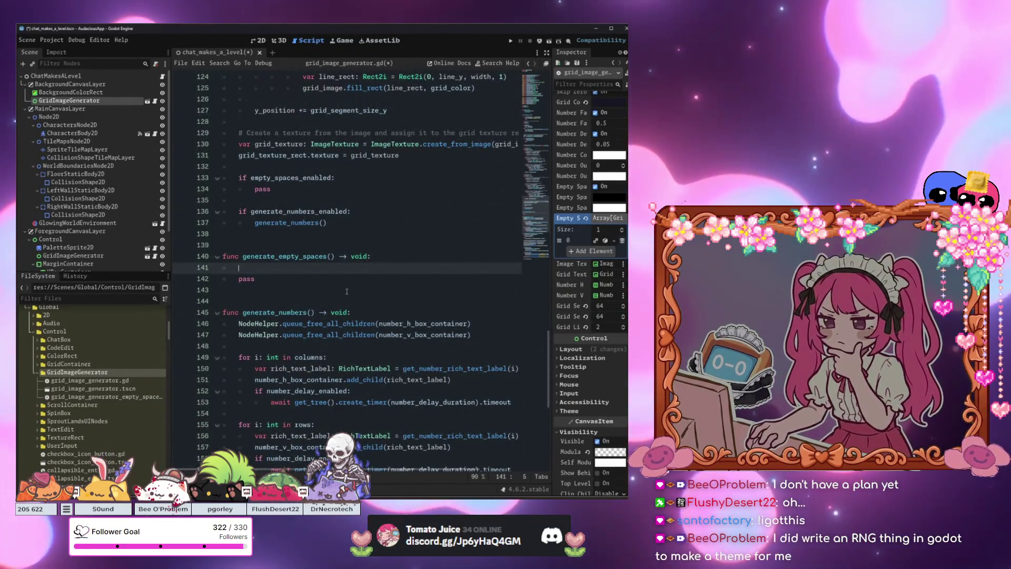
- Start line 141 as 'var image: Image = image_texture_rect.'
text(grid)
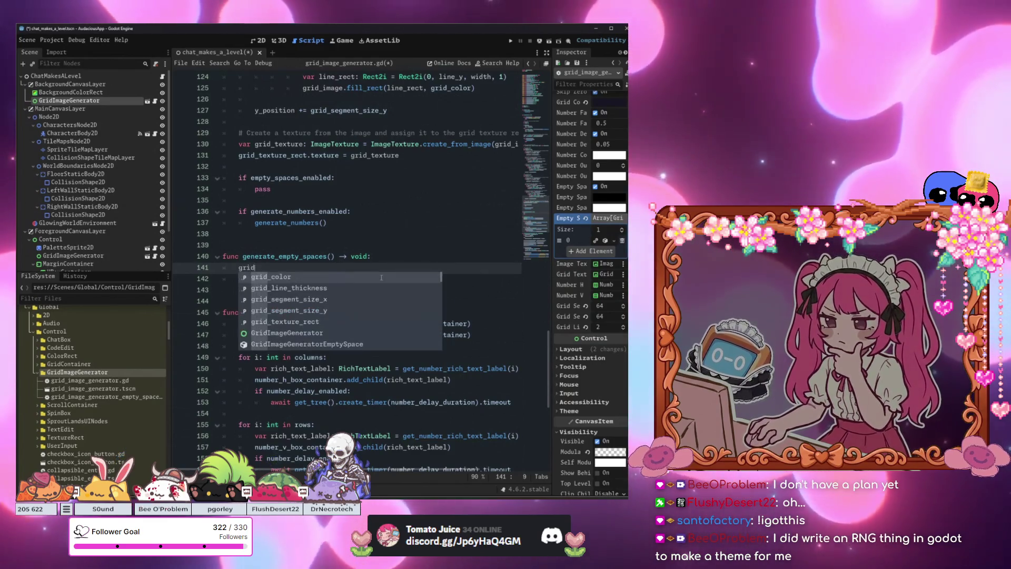
key(BackSpace)
key(BackSpace)
key(BackSpace)
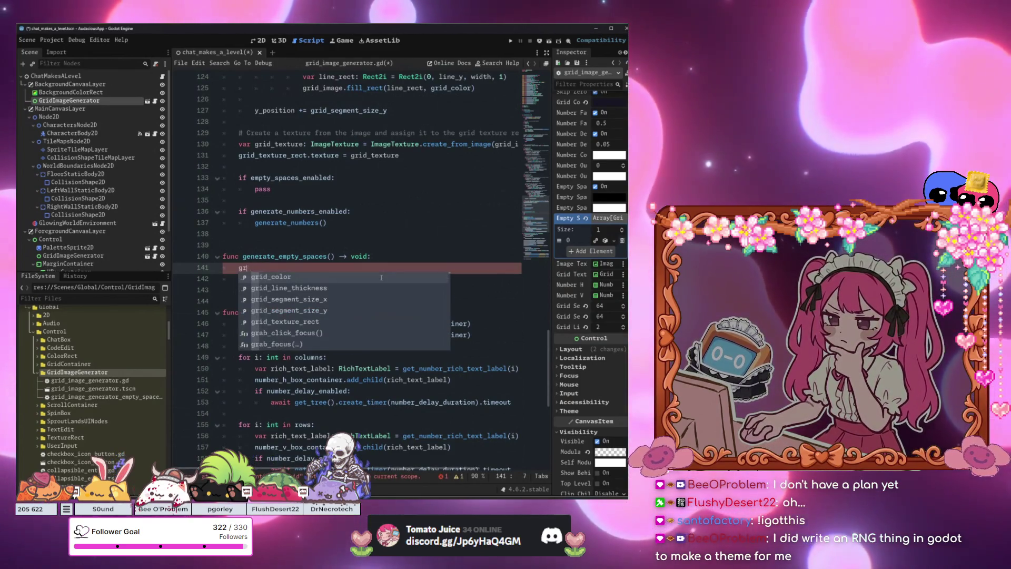
text(image_texture_rect.)
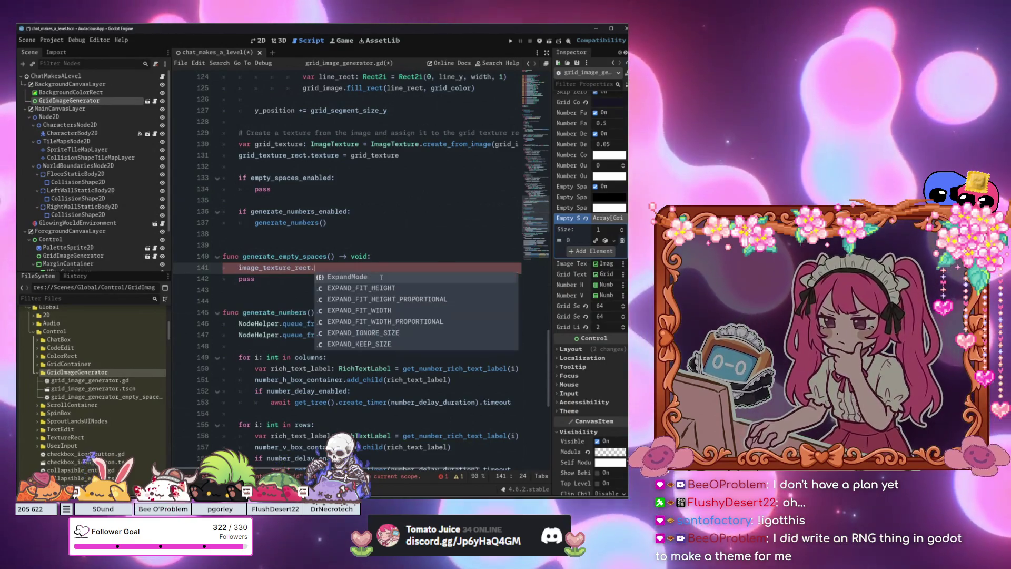
key(Left)
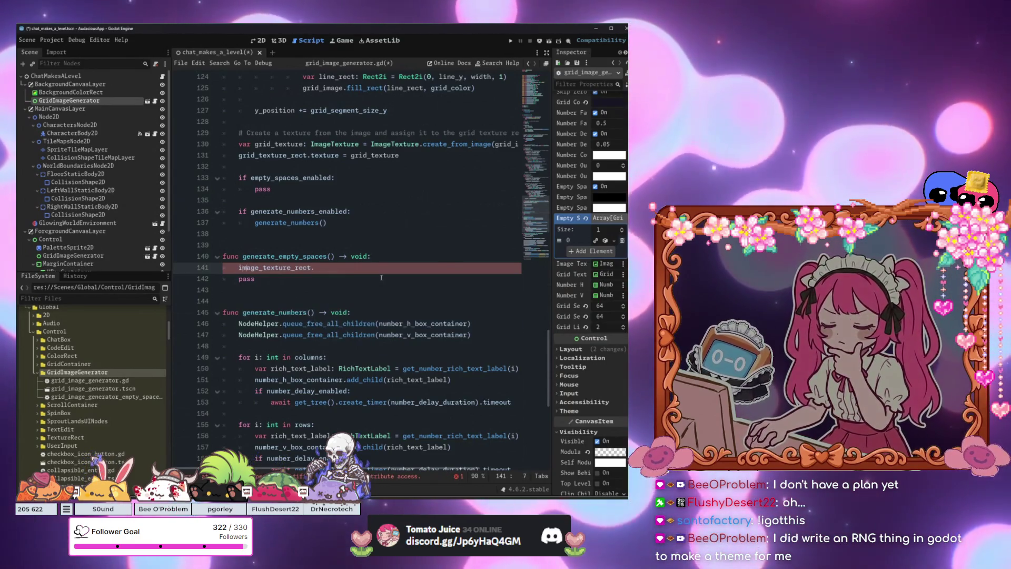
key(Home)
key(Home)
text(var i)
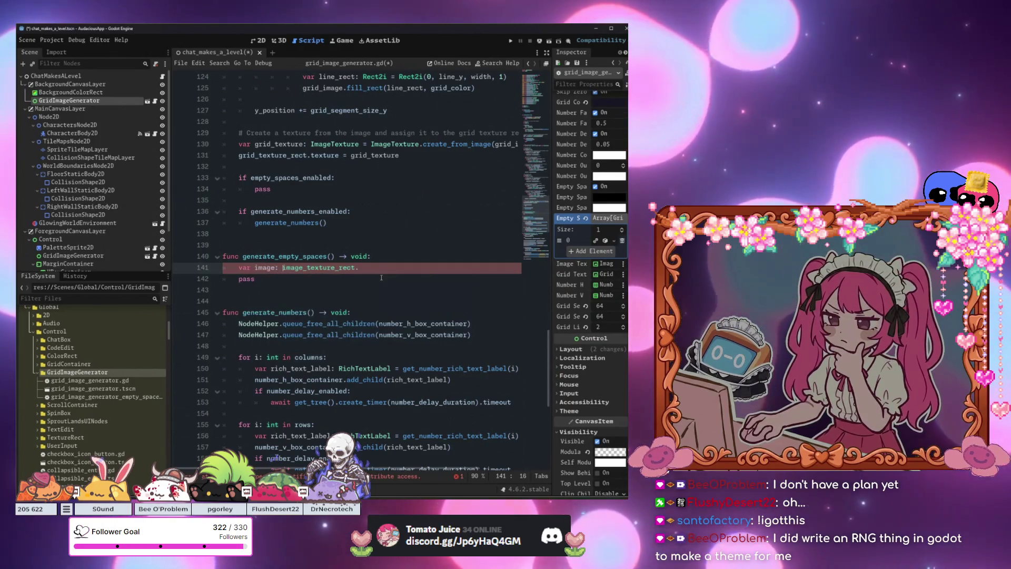
key(BackSpace)
text(:=)
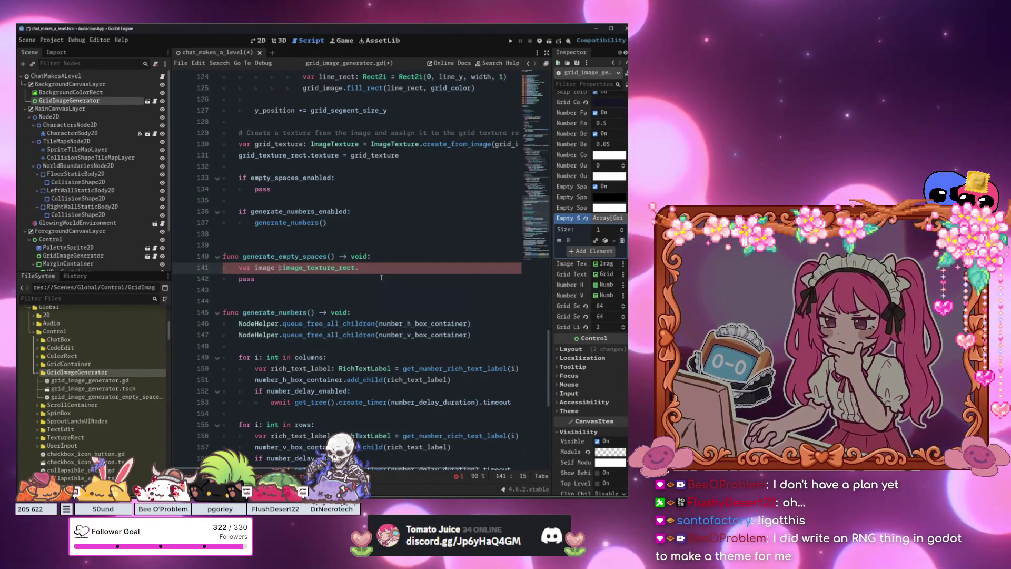
key(BackSpace)
key(BackSpace)
key(BackSpace)
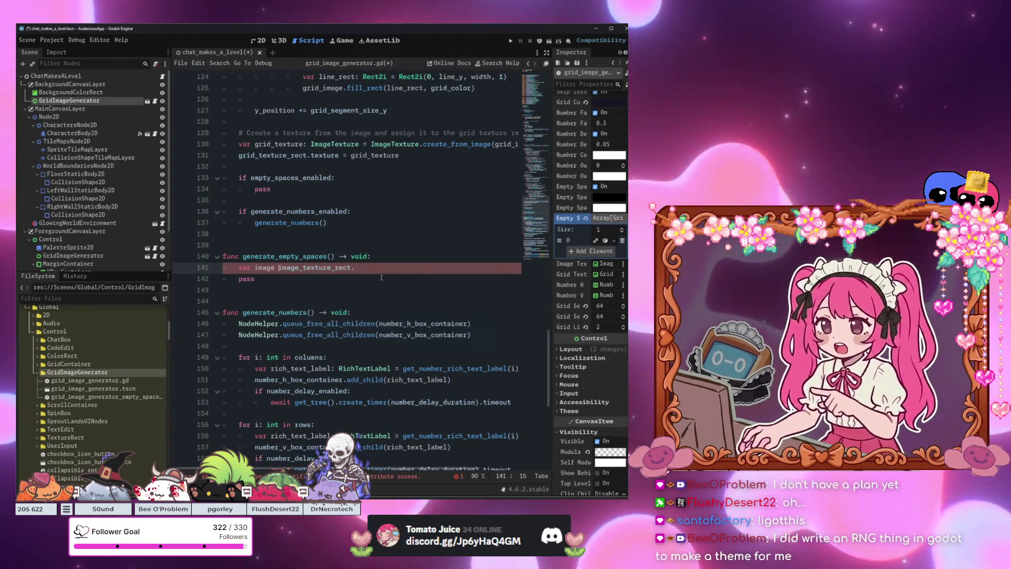
text(: Image =)
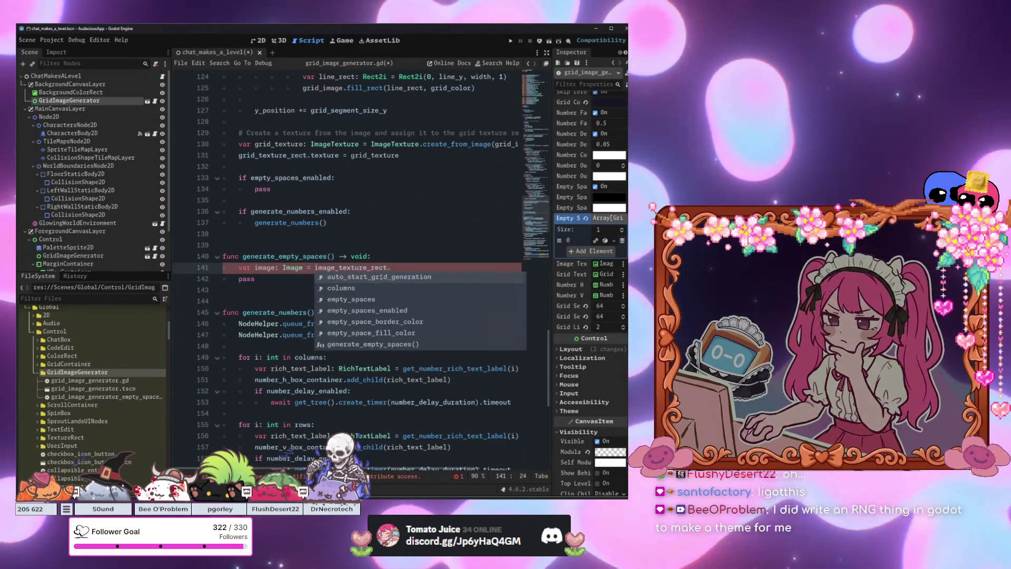
- Finish the assignment with texture.get_image() via autocomplete
click(423, 271)
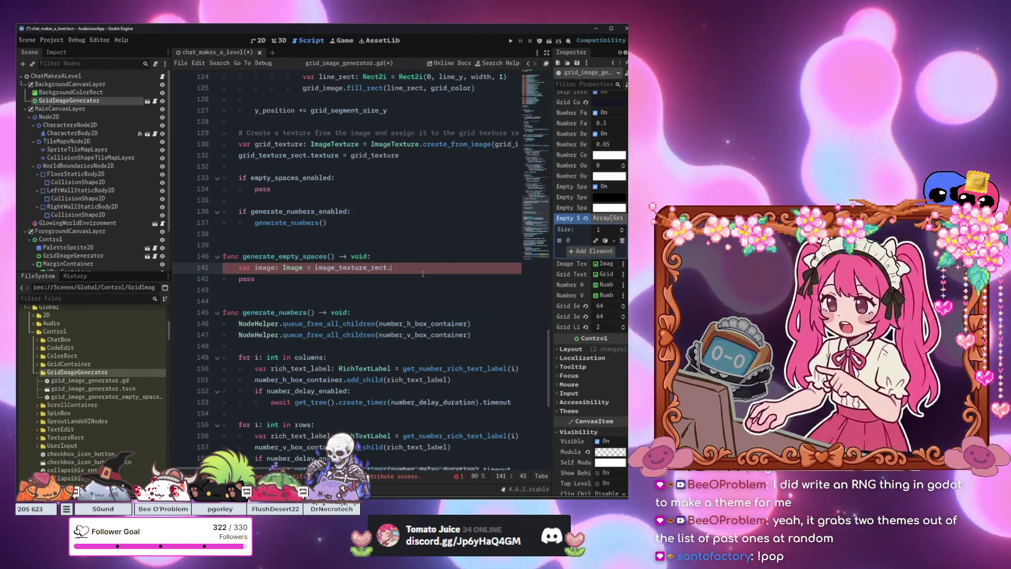
text(get_tre)
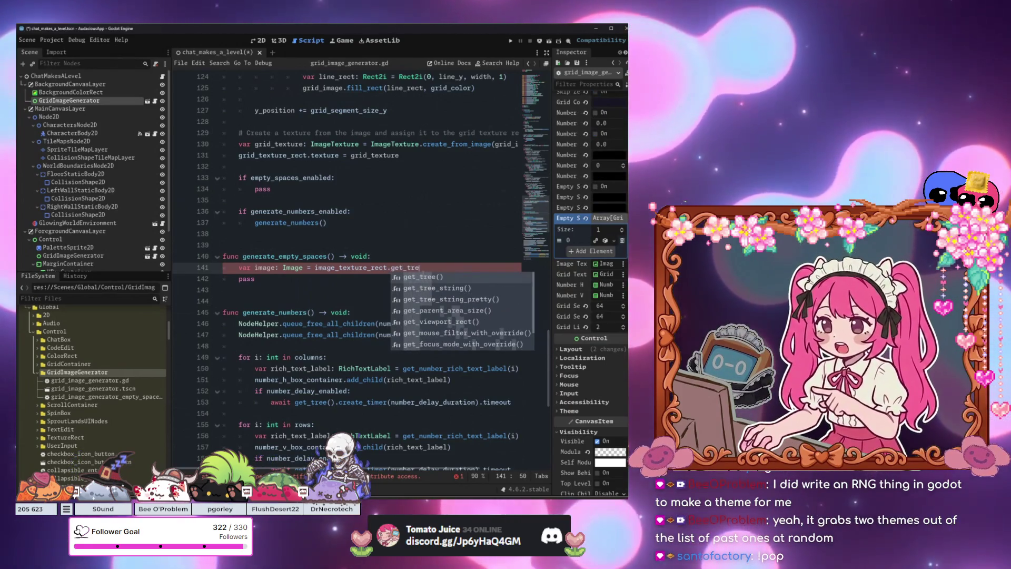
key(BackSpace)
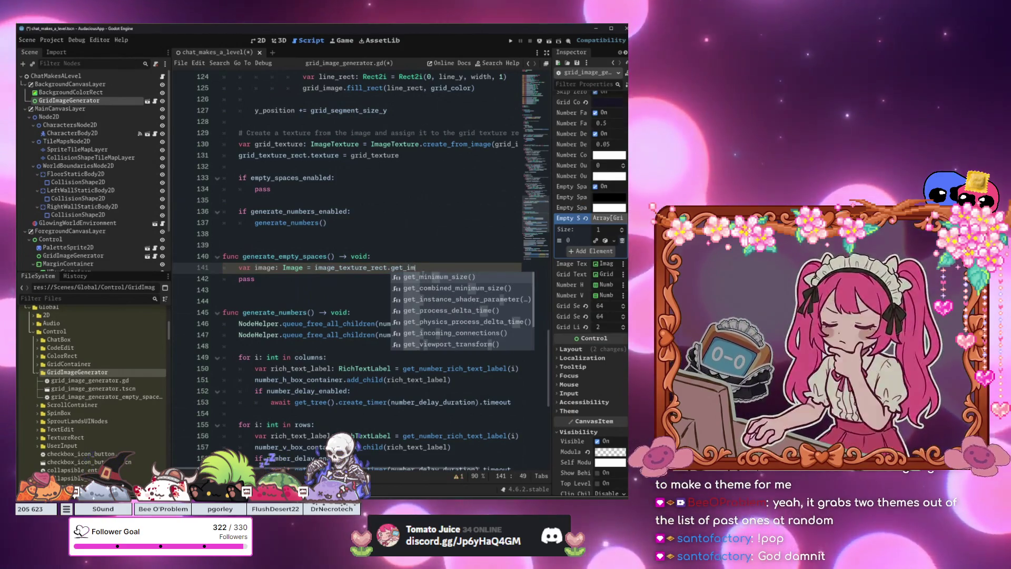
key(BackSpace)
text(texture.)
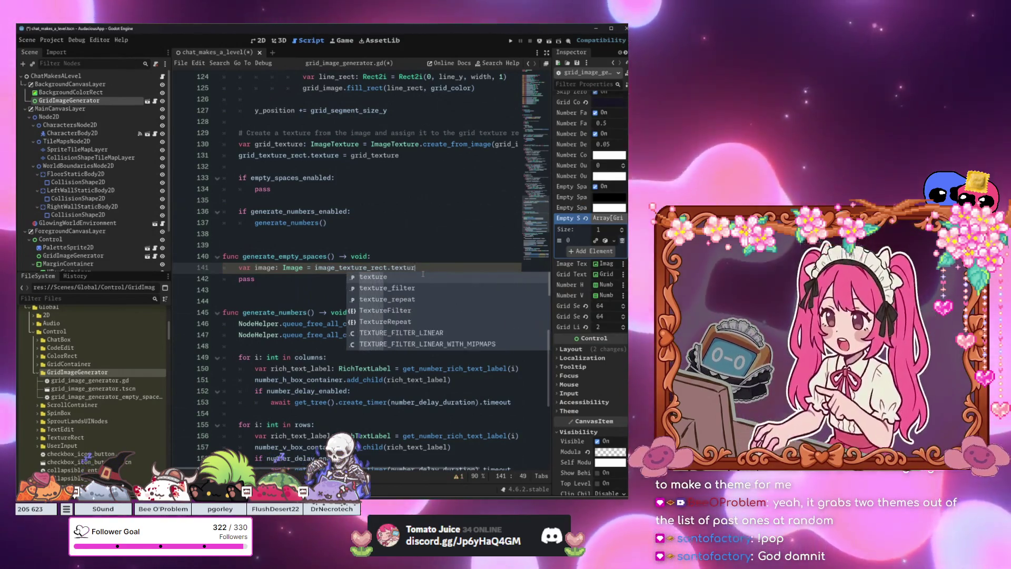
text(get_i)
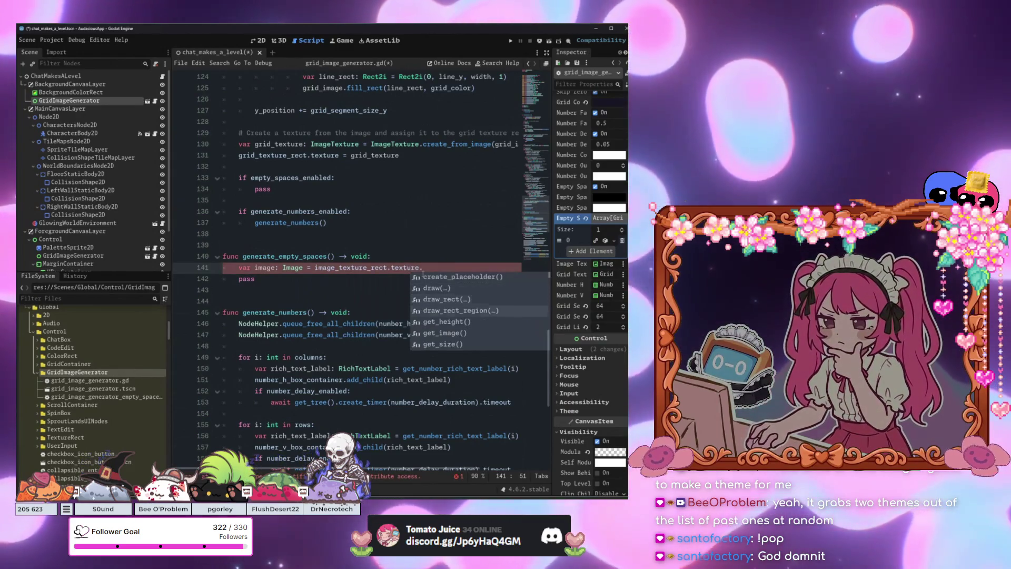
key(Return)
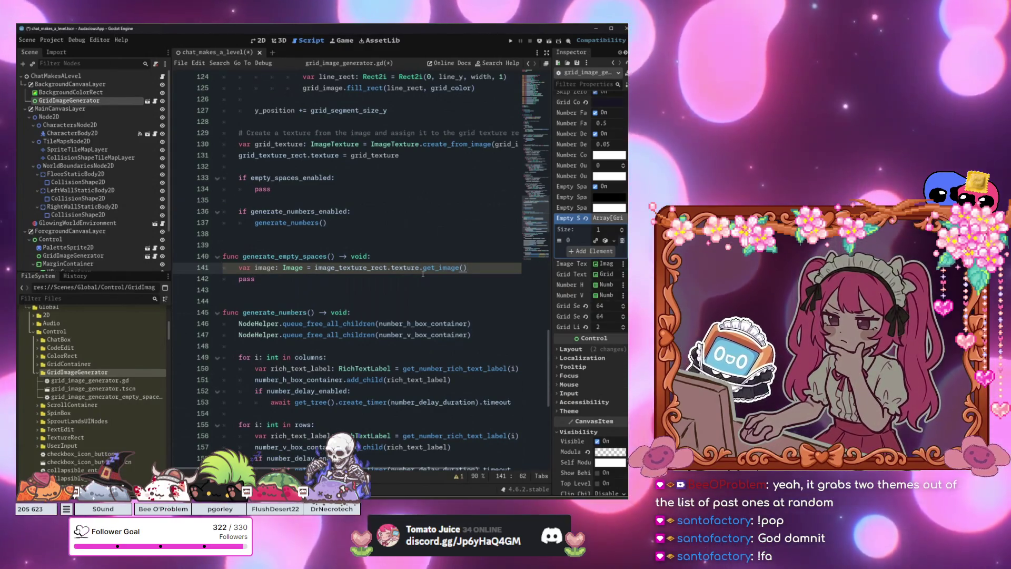
- Replace the pass placeholder with an image.fill_rect() call
click(277, 292)
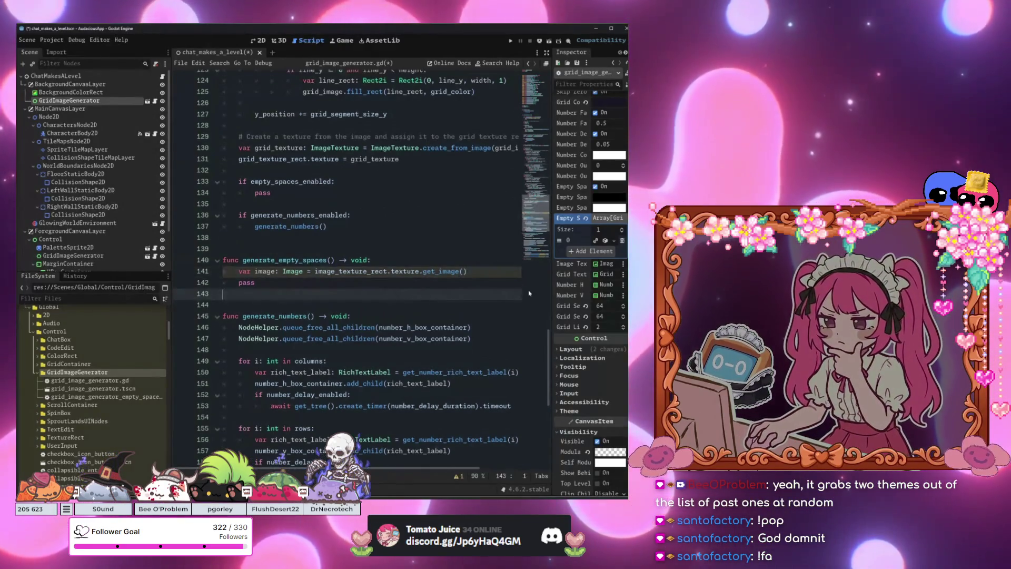
click(303, 283)
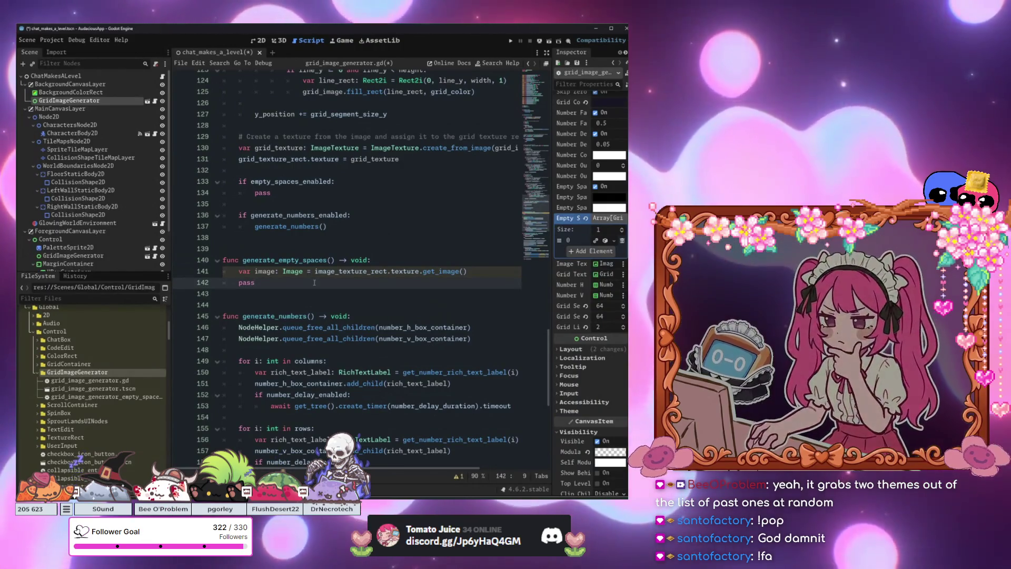
key(BackSpace)
key(BackSpace)
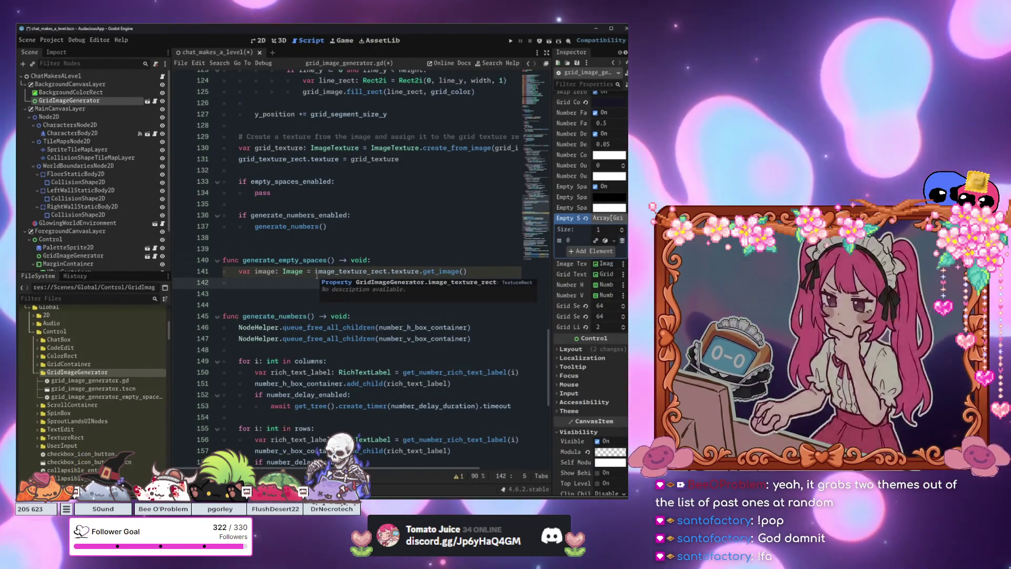
text(image)
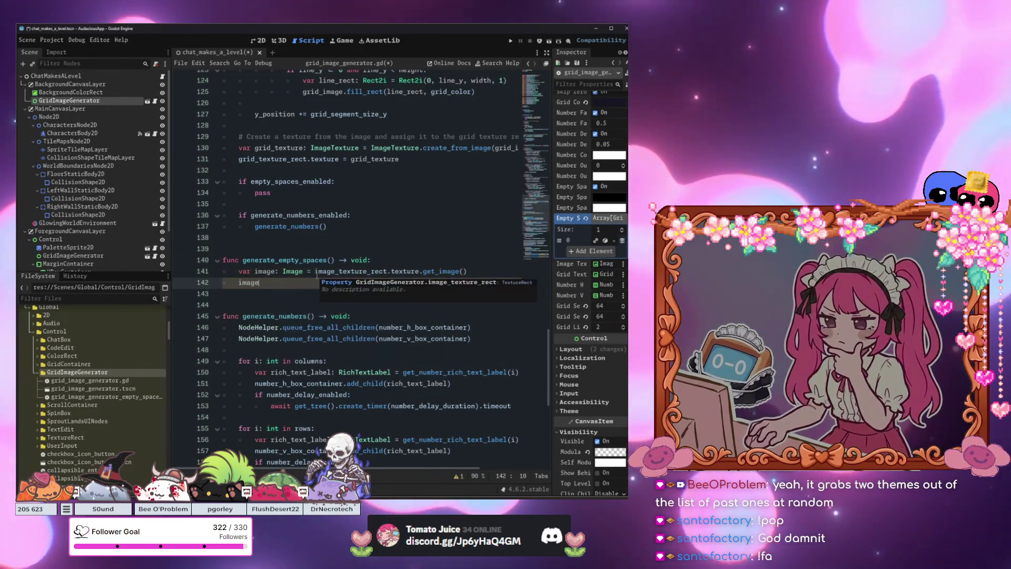
text(.fill)
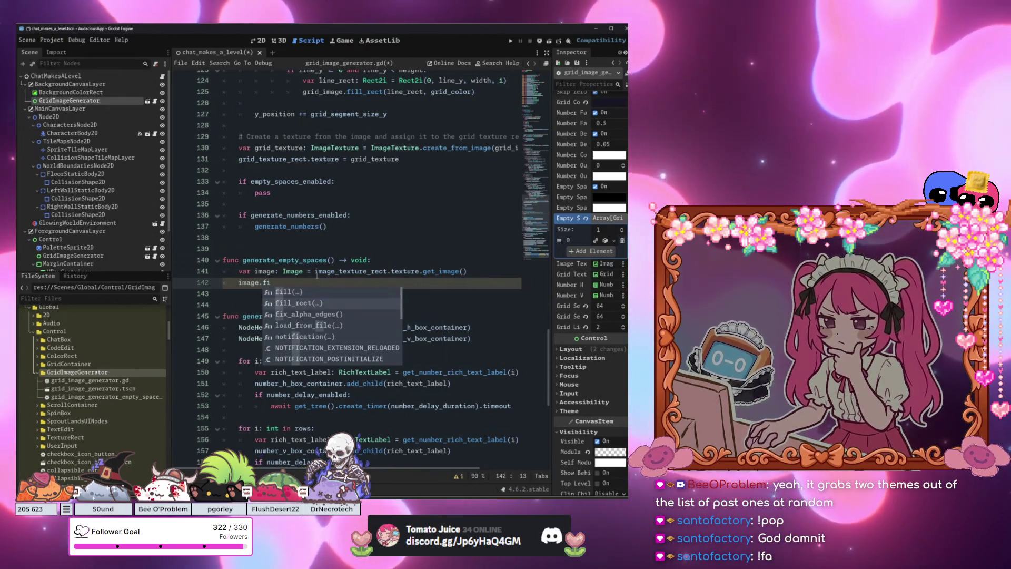
key(Return)
scroll(316, 274, up, 1)
- Start a 'for empty_space in' loop line above the fill_rect call
key(Home)
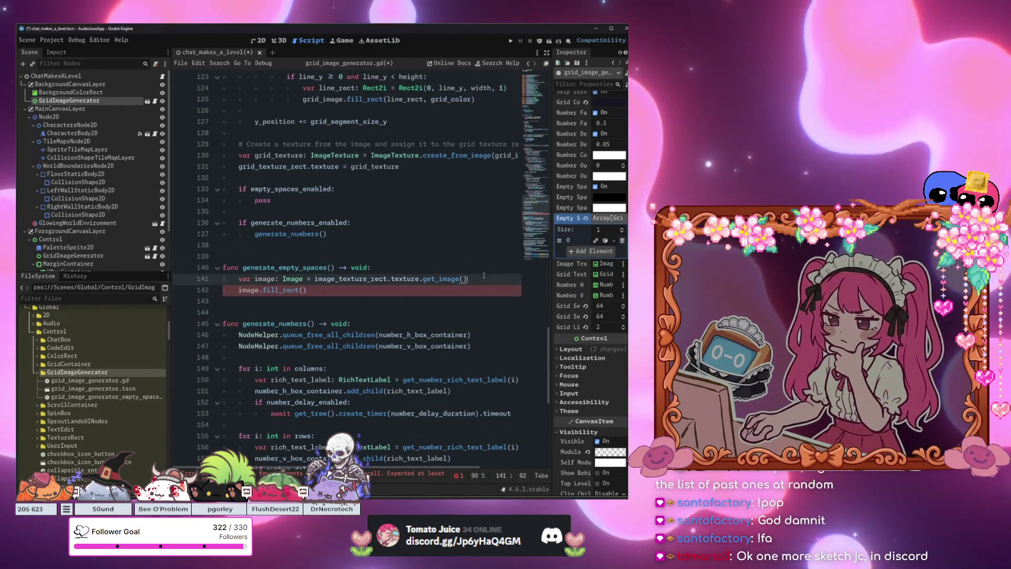
key(Return)
key(Up)
text(for)
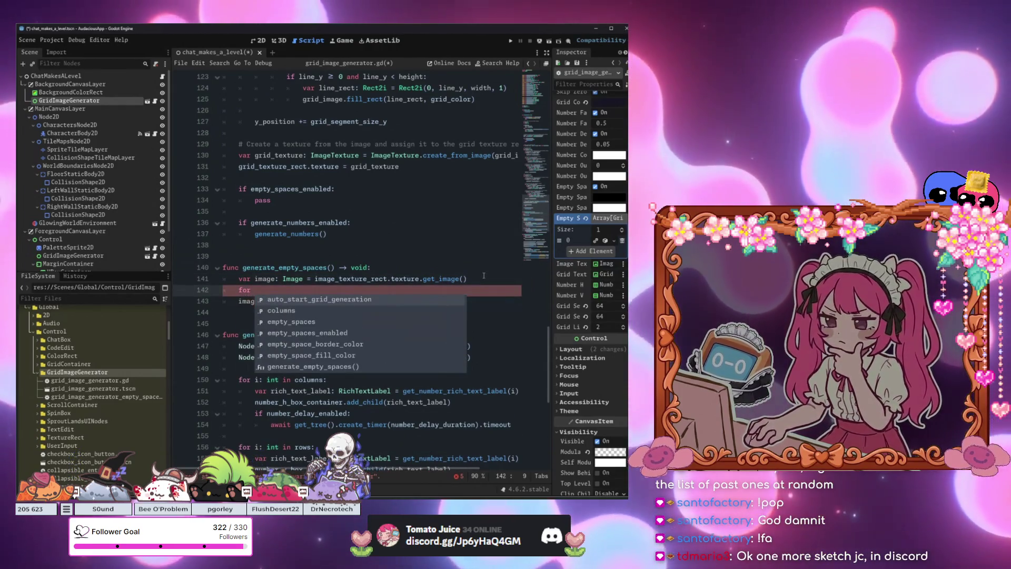
key(BackSpace)
key(BackSpace)
key(Down)
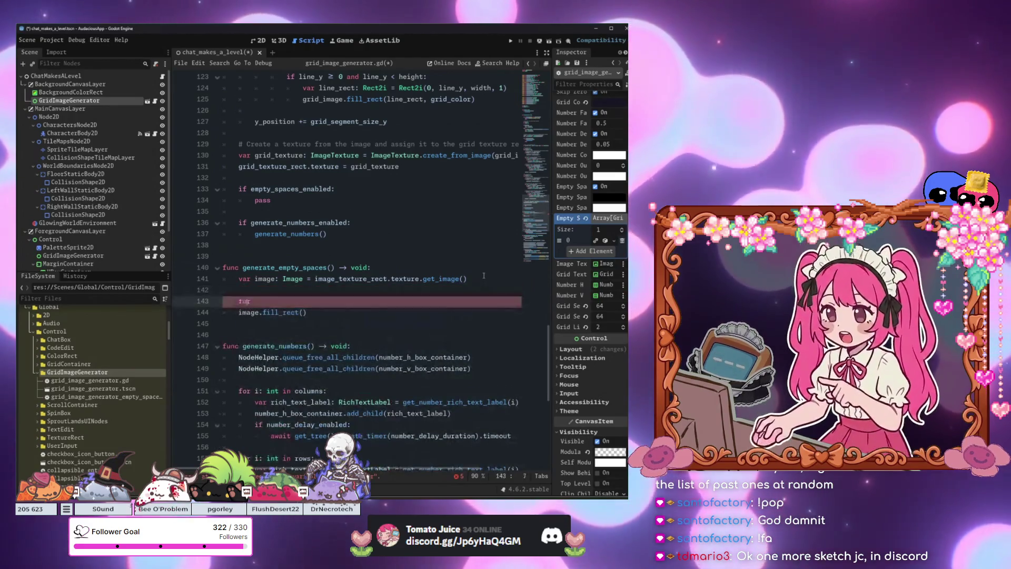
text(empty)
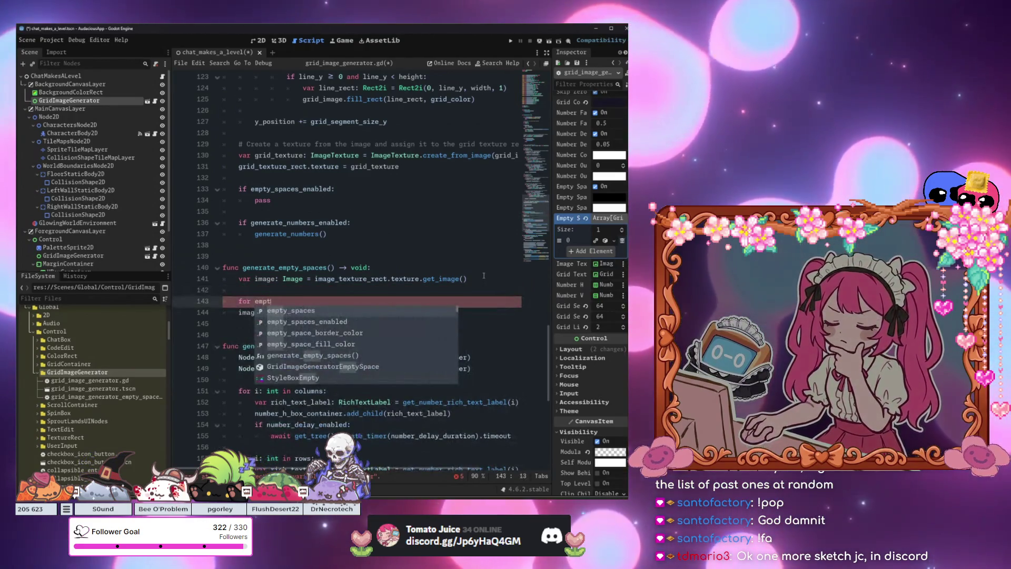
key(Return)
text(in)
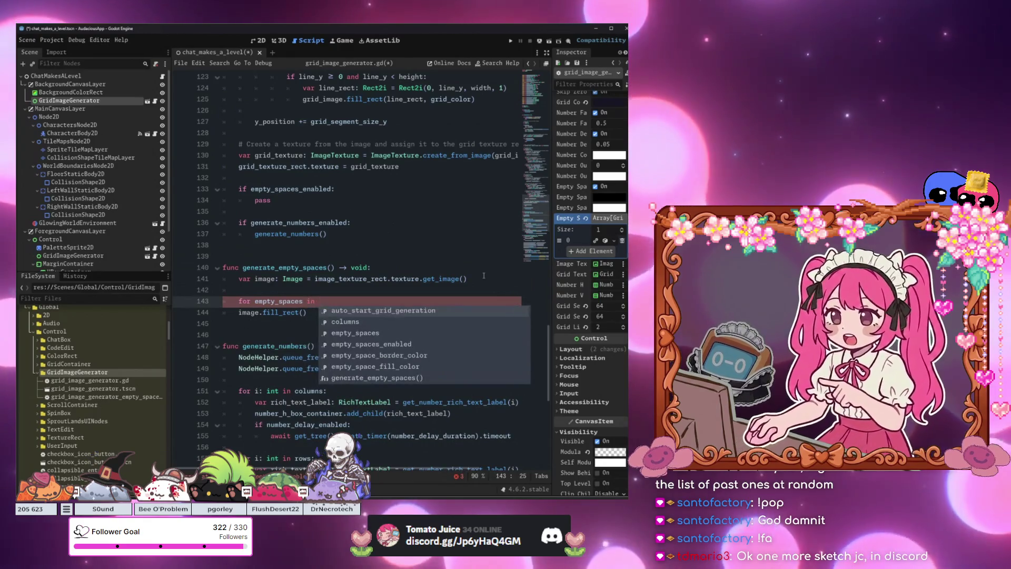
key(Left)
key(Left)
key(Left)
key(BackSpace)
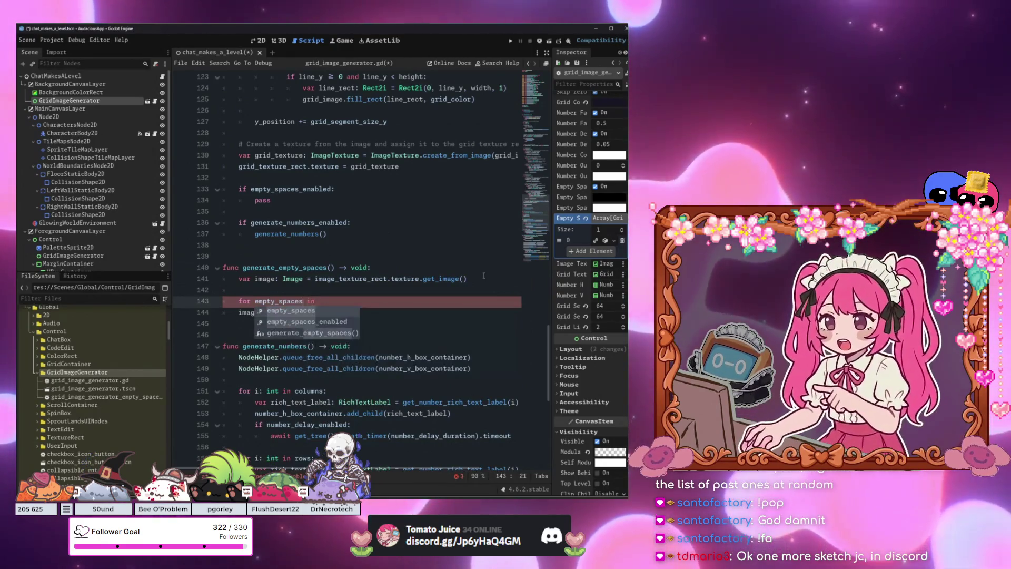
- Type the loop variable as GridImageGeneratorEmptySpace and loop over empty_spaces
text(: Gri)
key(Down)
key(Return)
key(End)
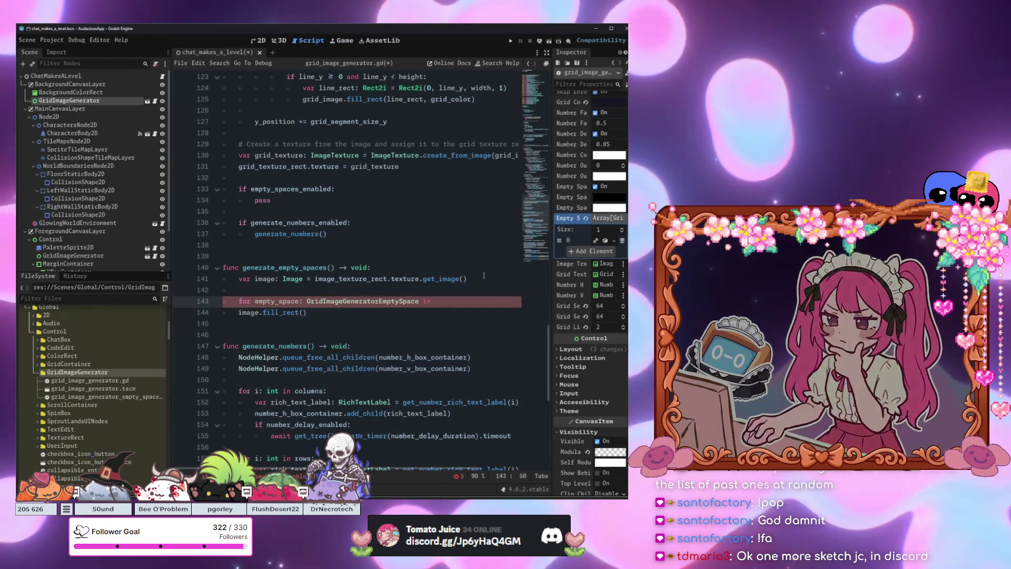
text(emp)
key(Return)
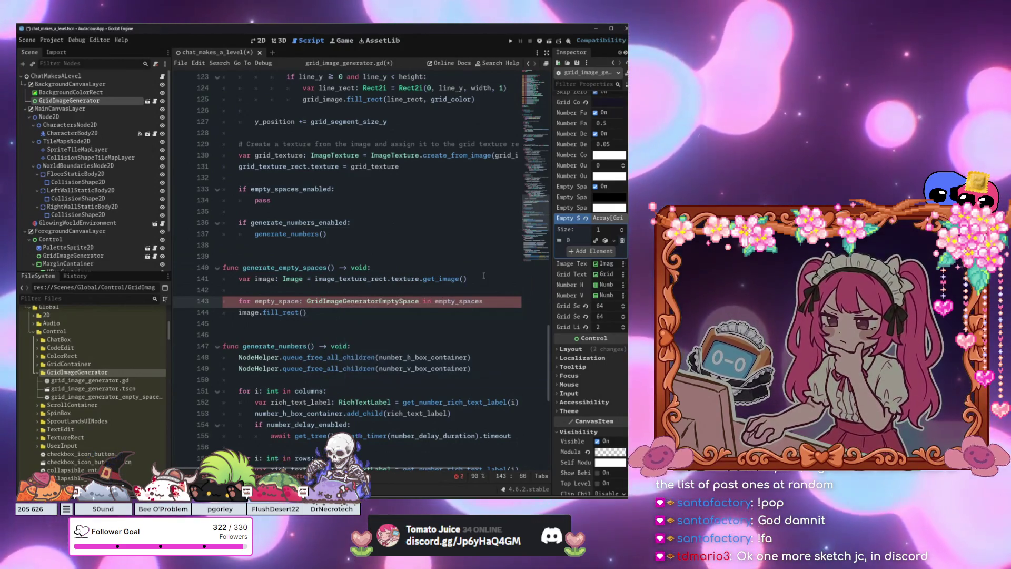
text(:)
key(Down)
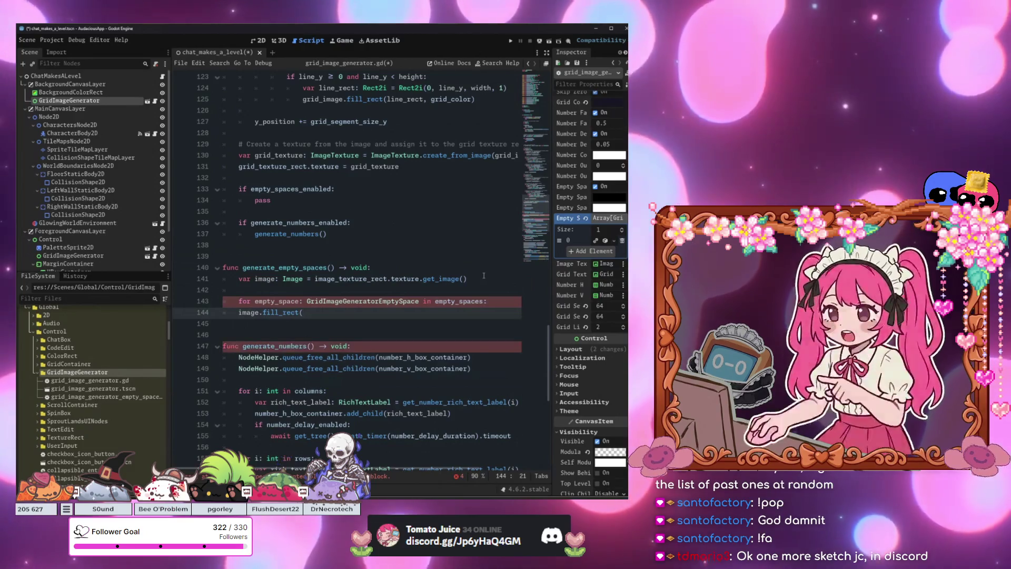
- Indent image.fill_rect() into the loop and begin its arguments with empty_space.position
click(495, 301)
key(Return)
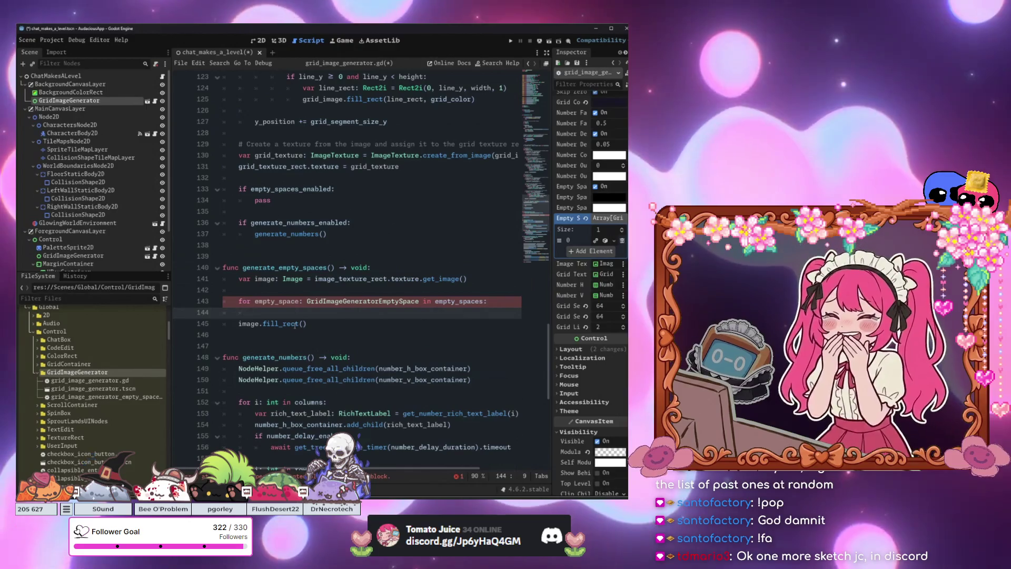
click(237, 324)
key(Tab)
click(344, 325)
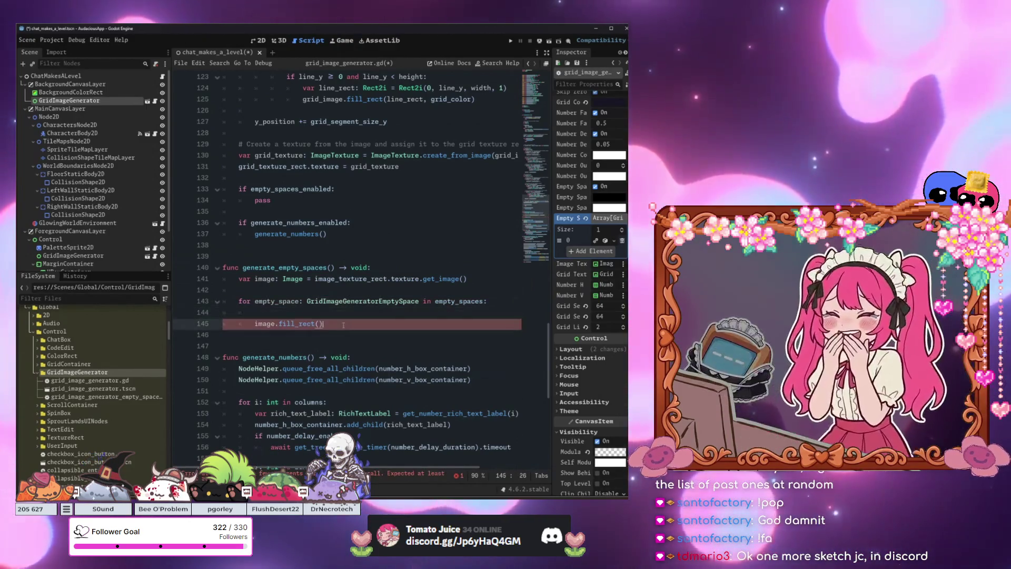
click(311, 323)
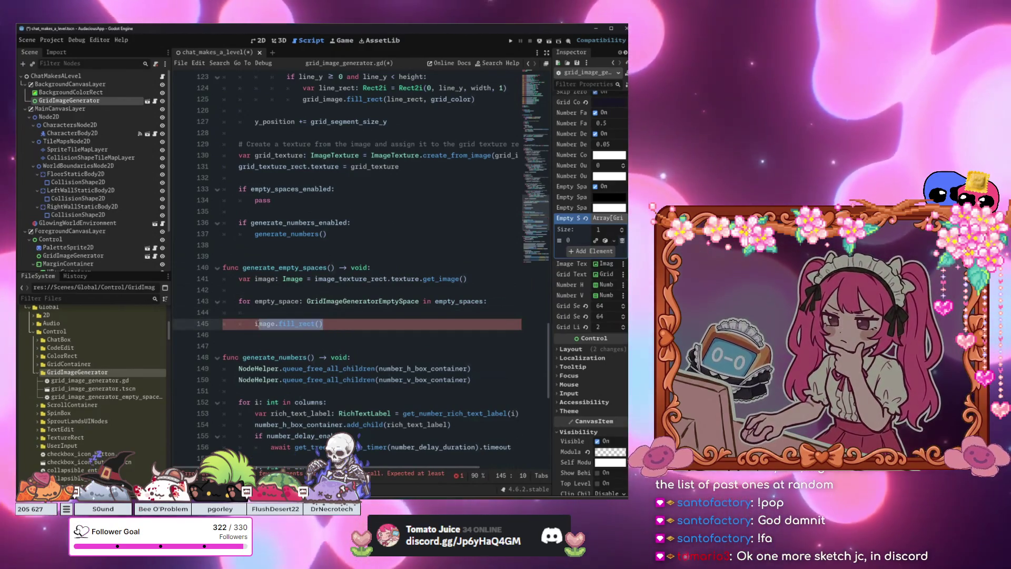
key(End)
key(shift+Home)
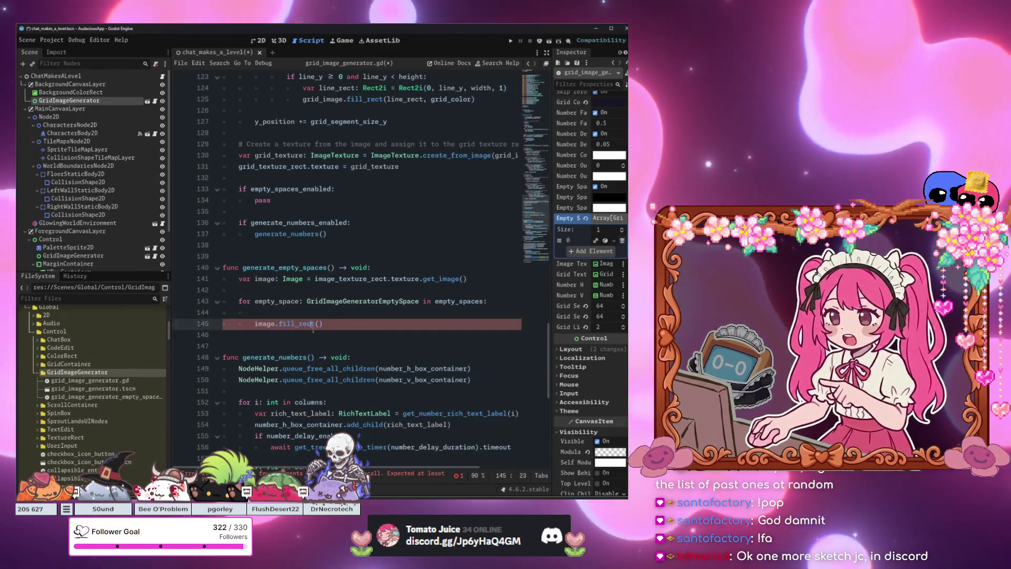
text(empty_space.)
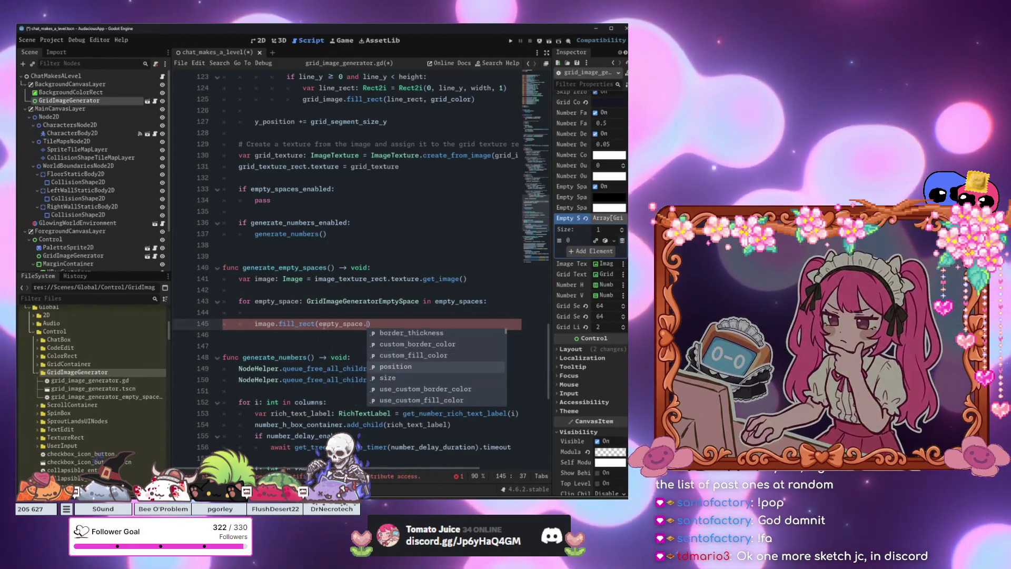
key(Return)
text(,)
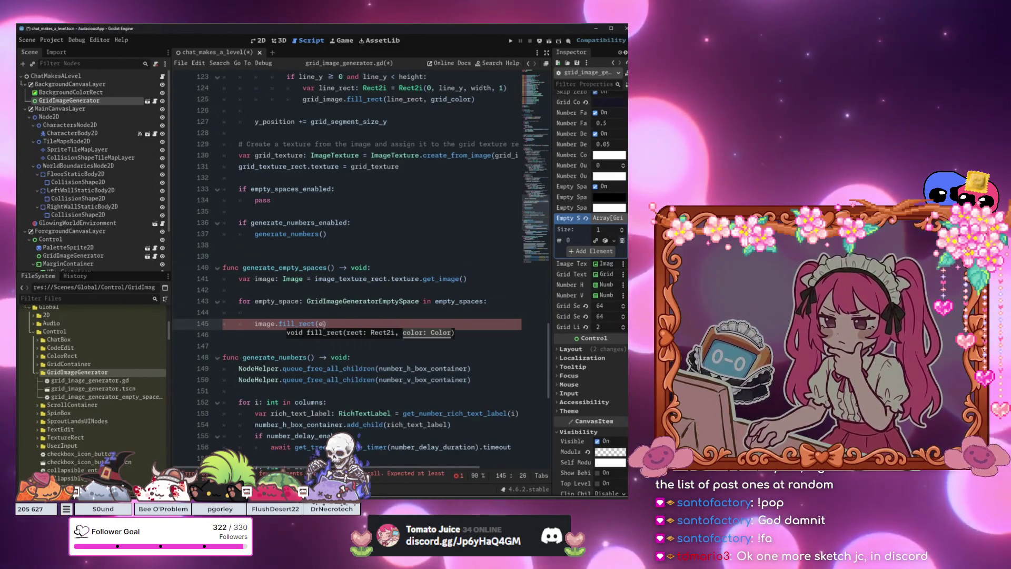
- Declare var rect2i := Rect2i(empty_space.position, empty_space.size) inside the loop
key(BackSpace)
key(BackSpace)
key(BackSpace)
key(Up)
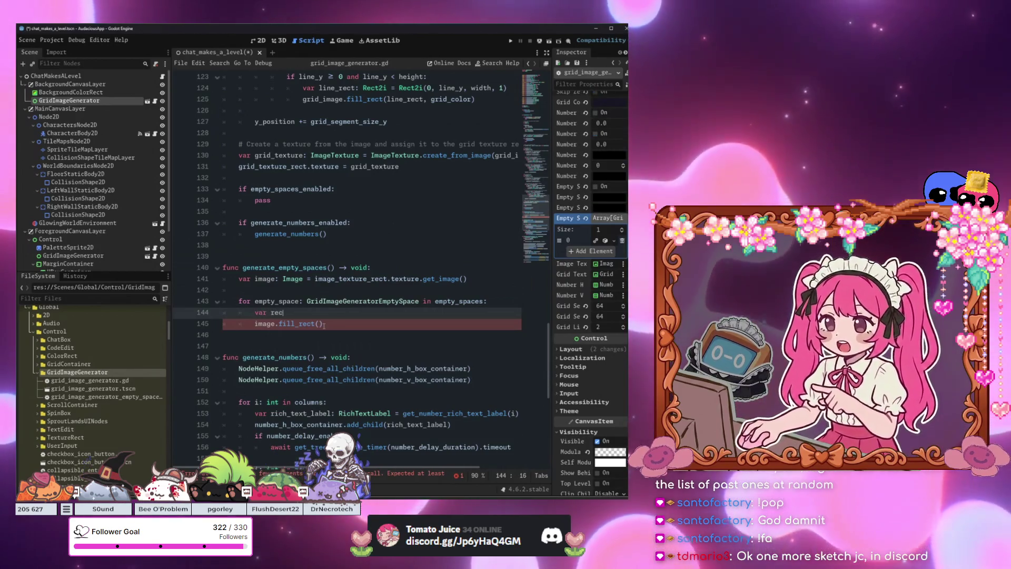
text(2i )
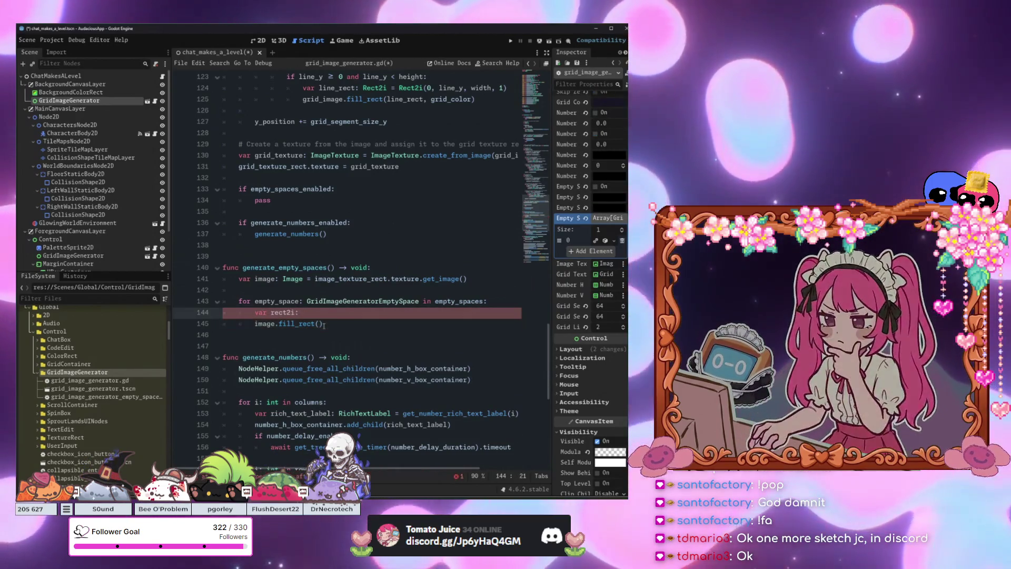
text(:= Re)
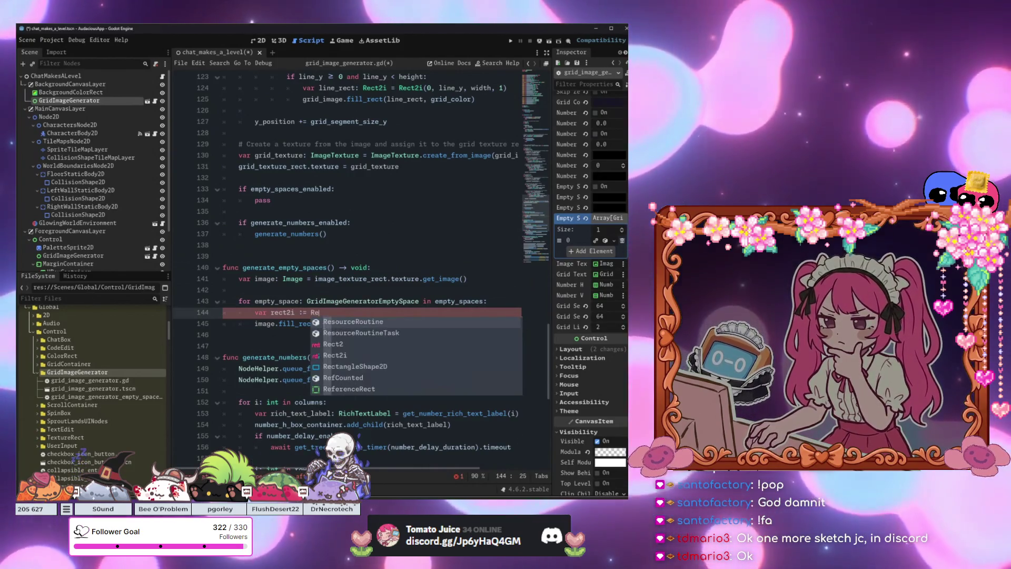
key(Down)
key(Down)
key(Down)
key(Return)
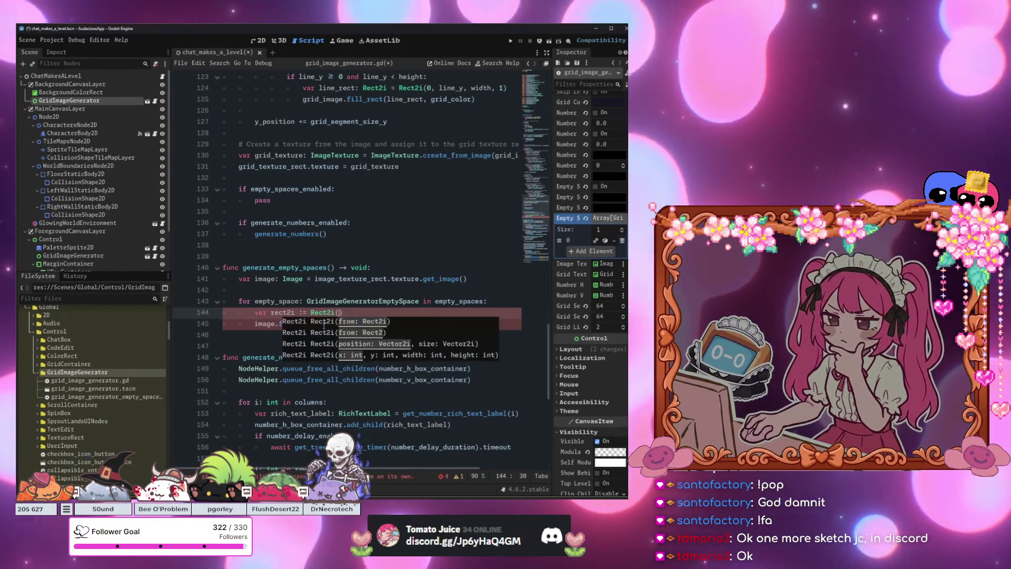
text(em)
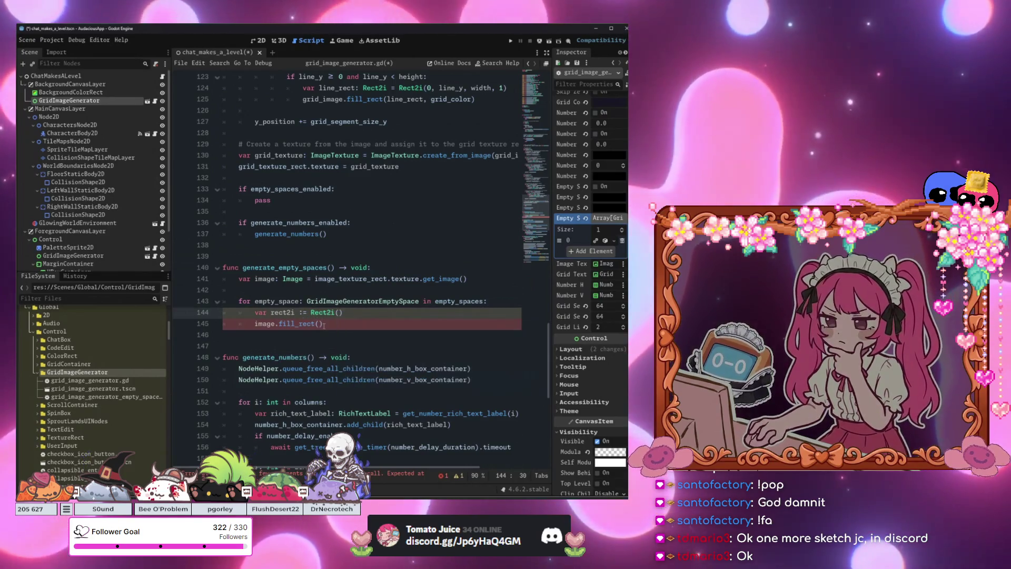
key(Return)
text(.pos)
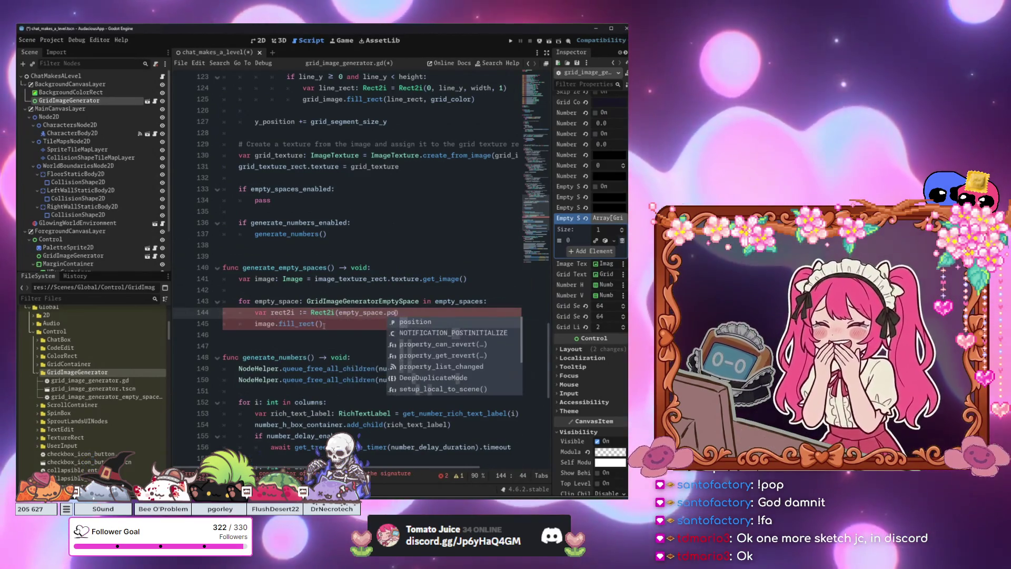
key(Return)
text(, empty_space.p)
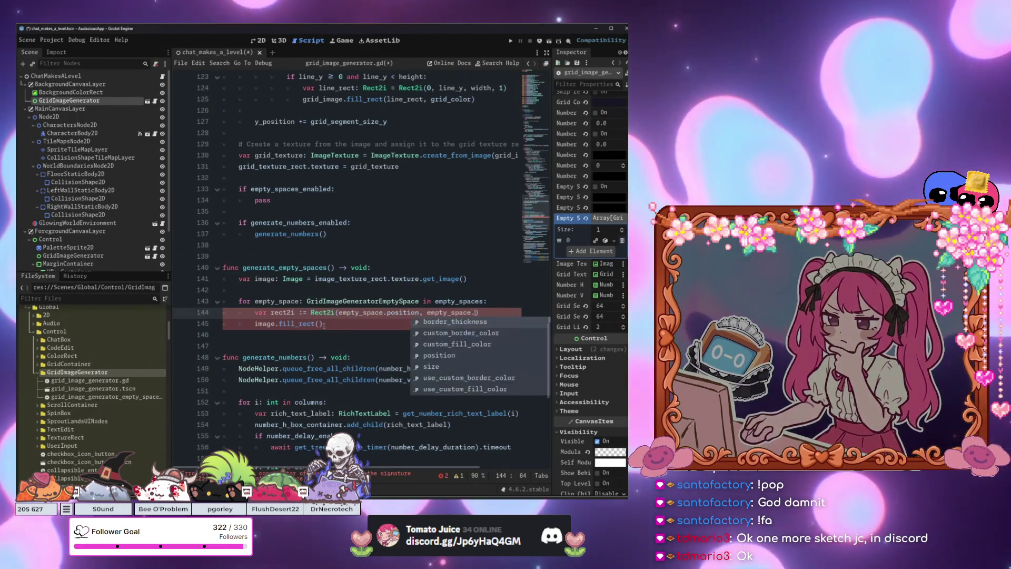
key(BackSpace)
text(size)
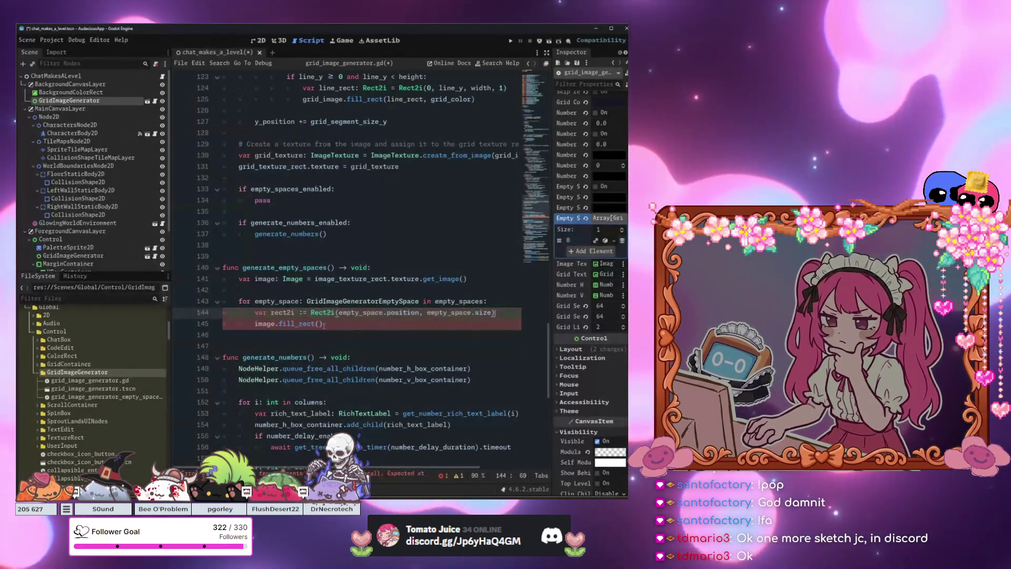
- Pass rect2i as fill_rect's first argument and begin the colour argument
click(324, 324)
text(rec)
key(Return)
text(,)
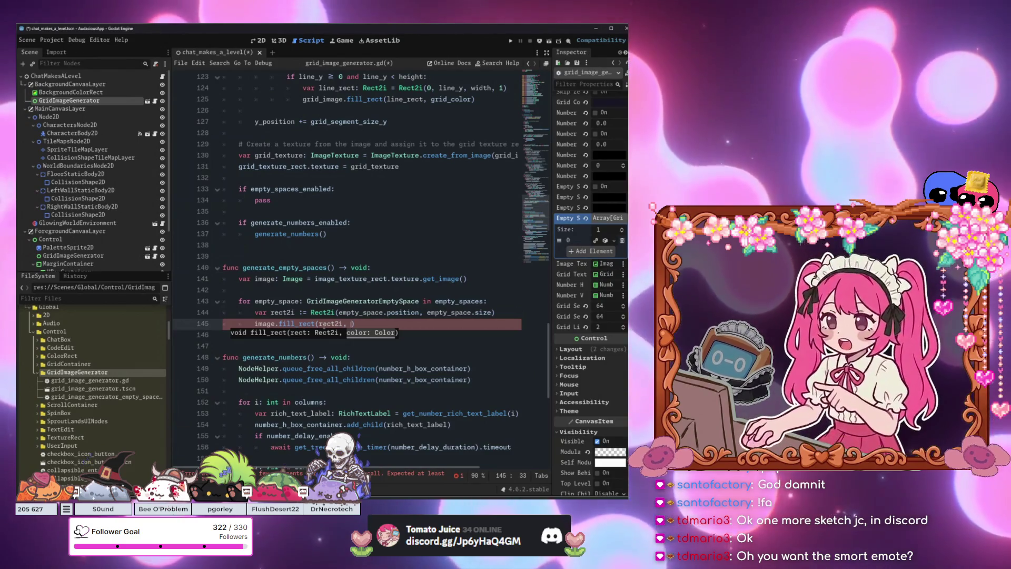
text(C)
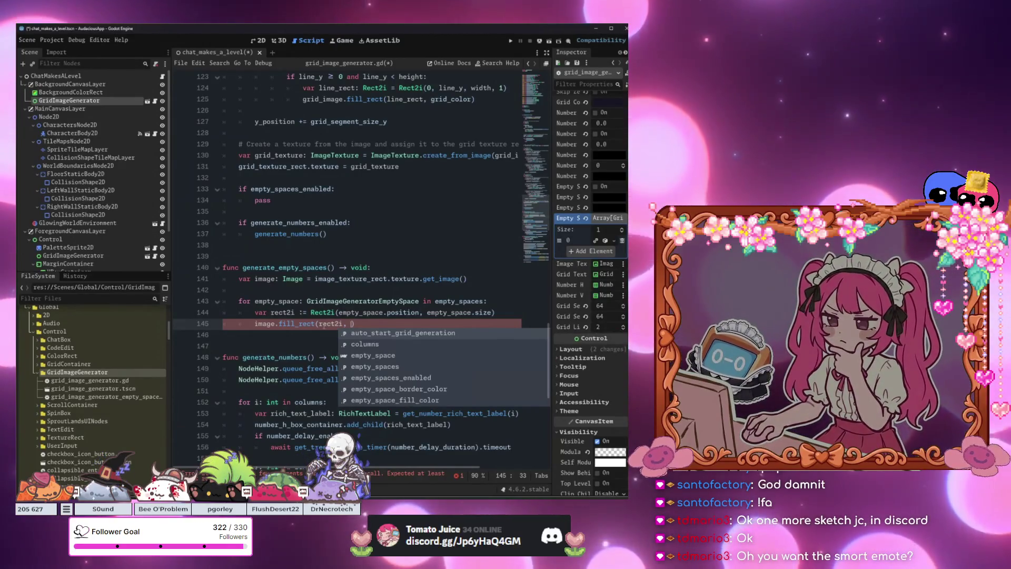
- Declare var fill_color: Color = empty_space_fill_color above the fill_rect call
key(Escape)
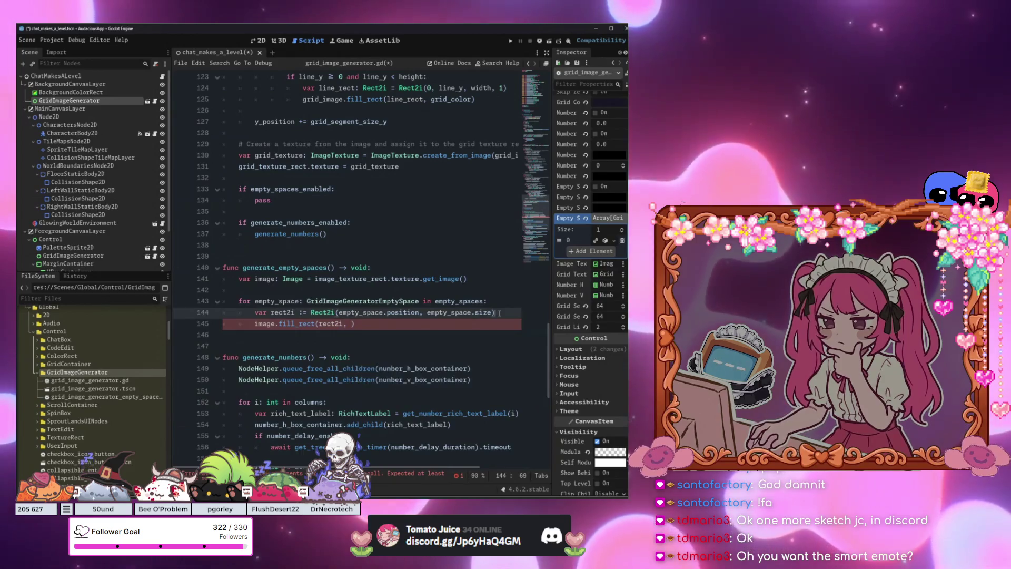
key(ctrl+shift+Return)
text(var fill_color: Col)
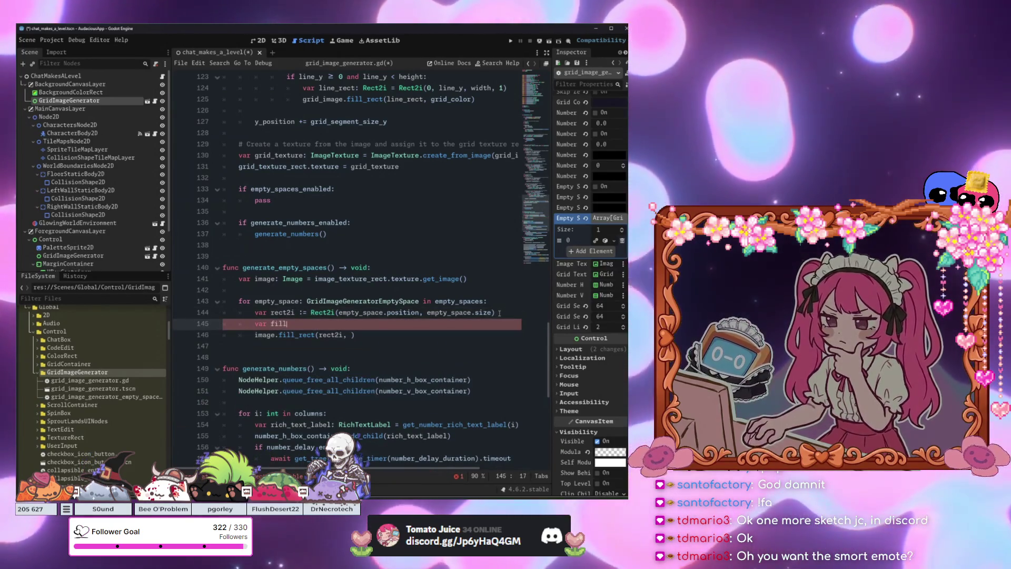
text(or = )
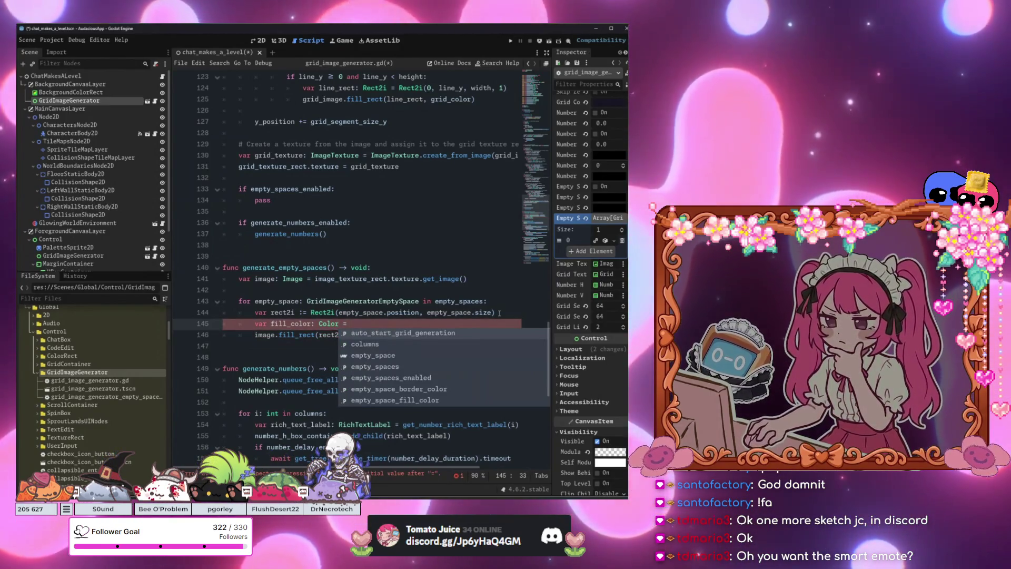
text(fi)
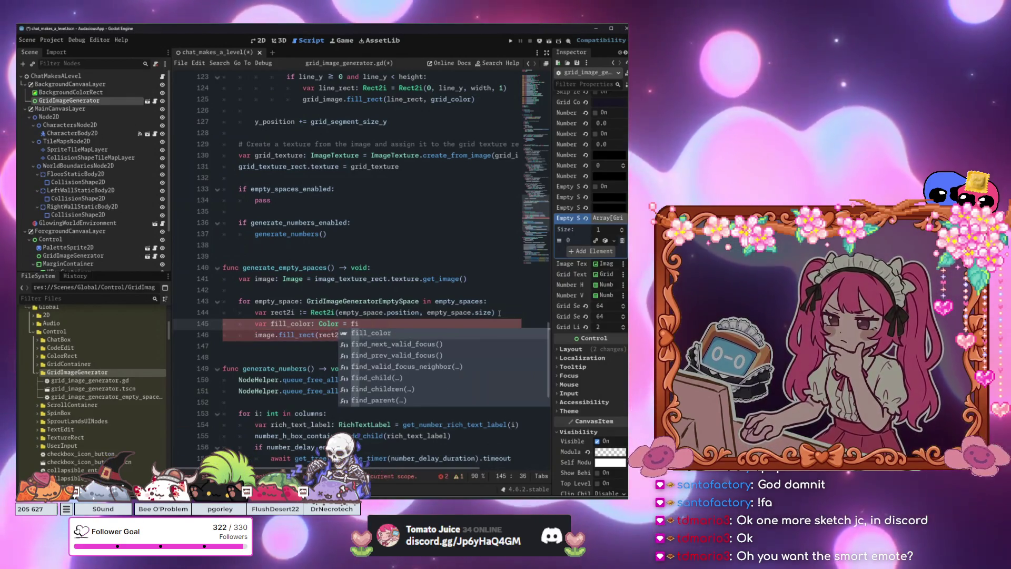
text(ll)
key(Down)
key(Return)
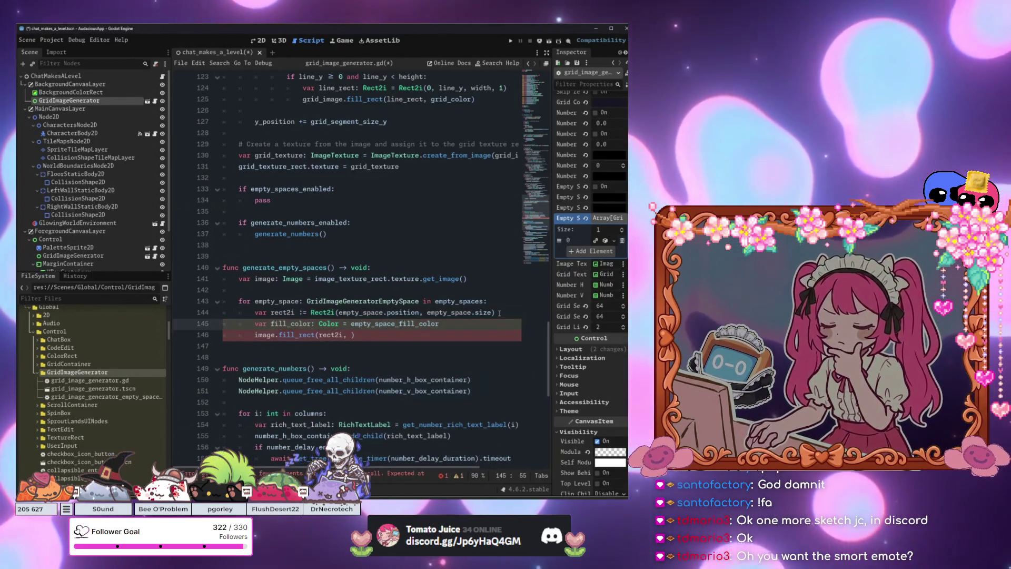
key(Return)
text(var)
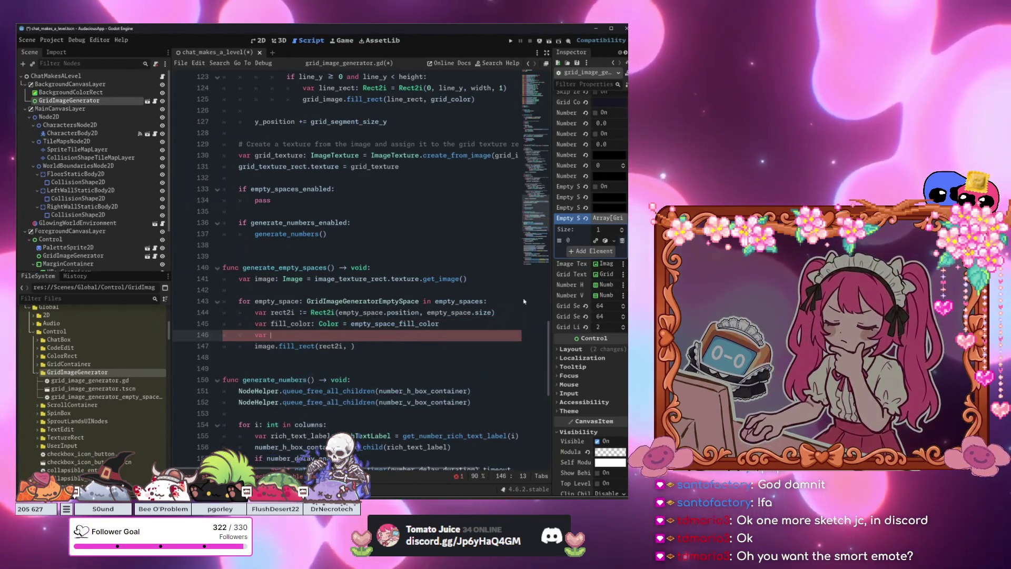
- Clear fill_color's initial value and declare border_color as a Color
drag(456, 323, 341, 324)
key(BackSpace)
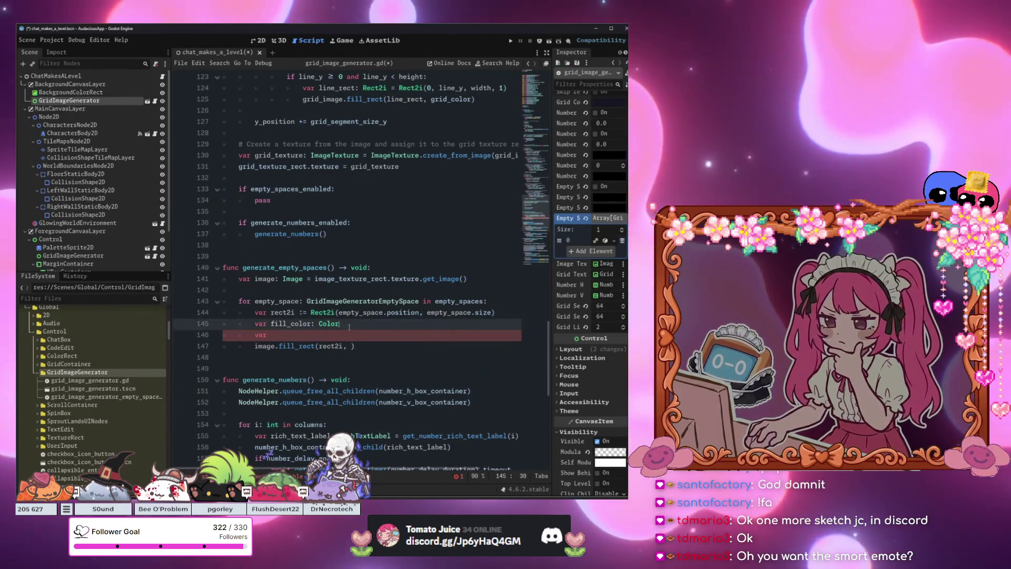
key(Down)
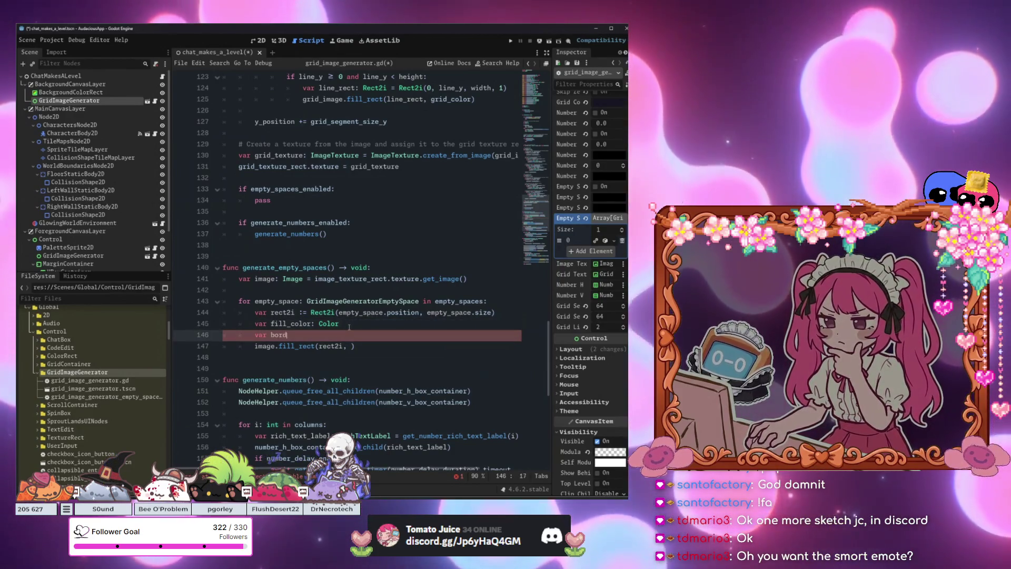
text(Col)
key(Return)
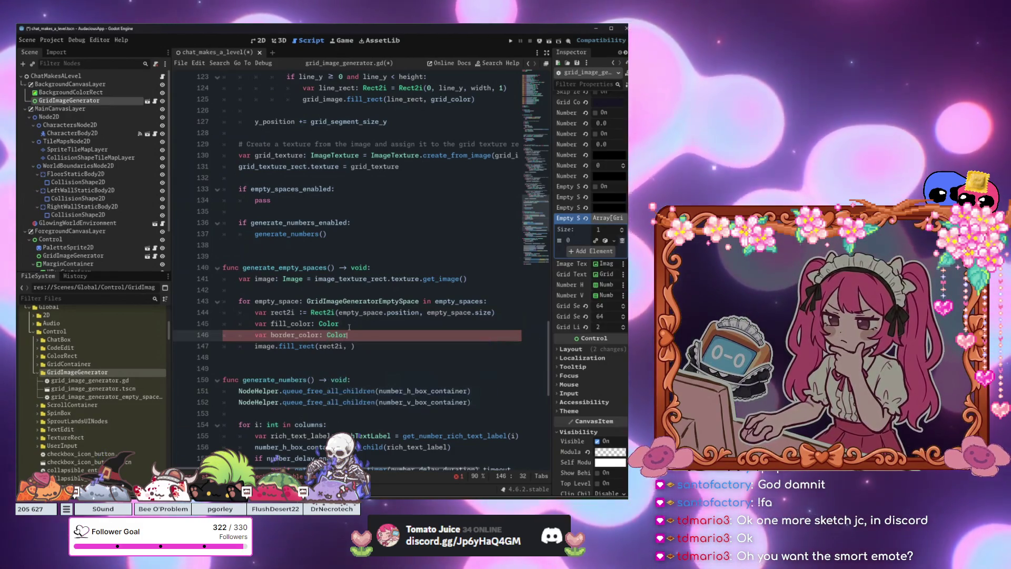
key(Return)
key(Return)
key(Tab)
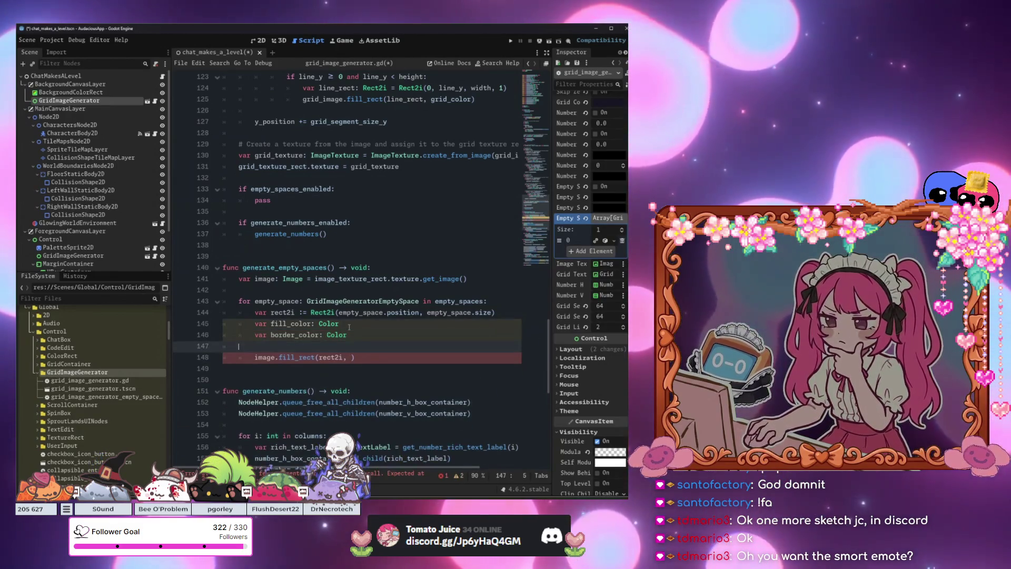
- Add 'if empty_space.use_custom_fill_color:' assigning fill_color = empty_space.custom_fill_color
text(if em)
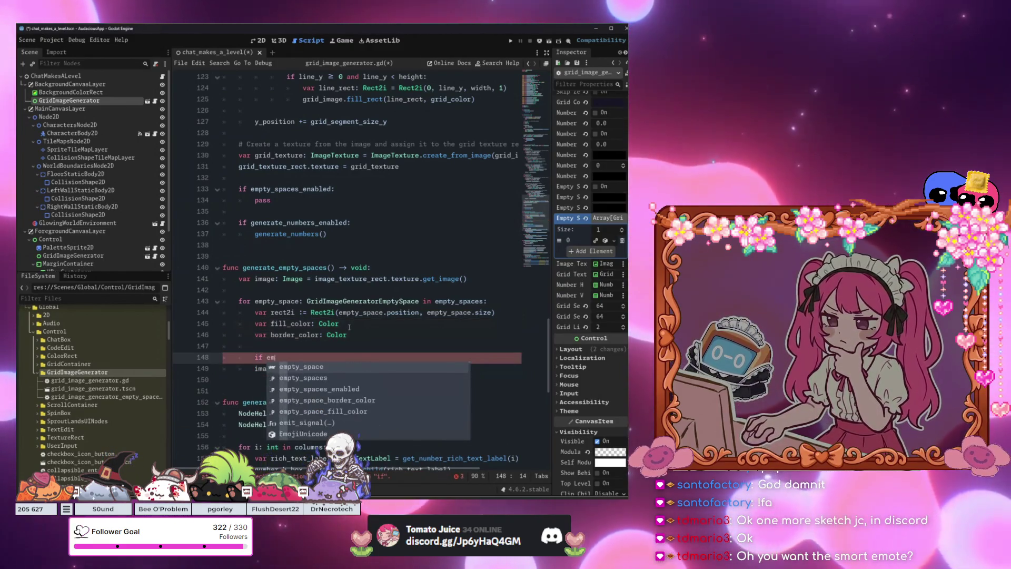
key(Return)
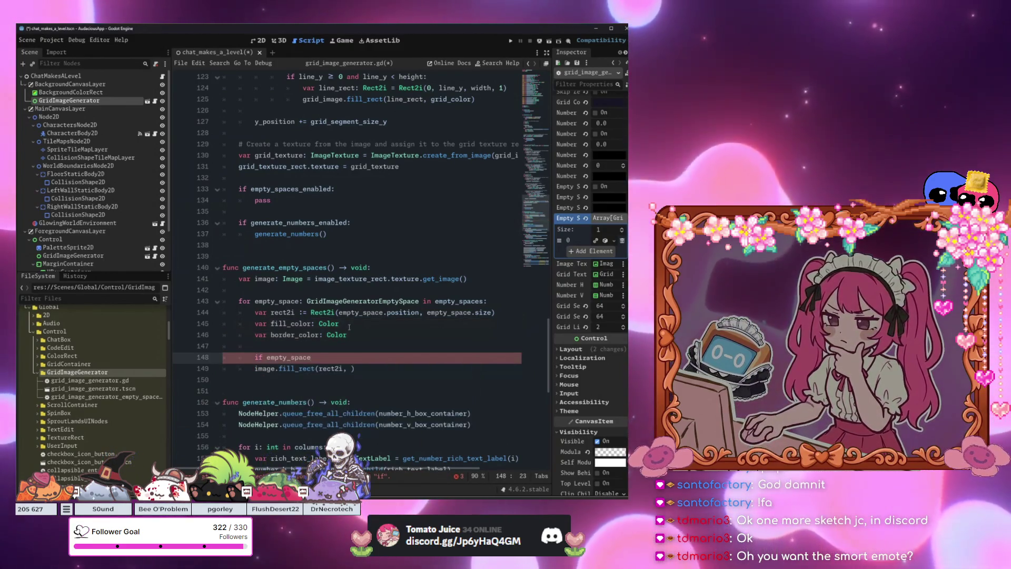
text(.)
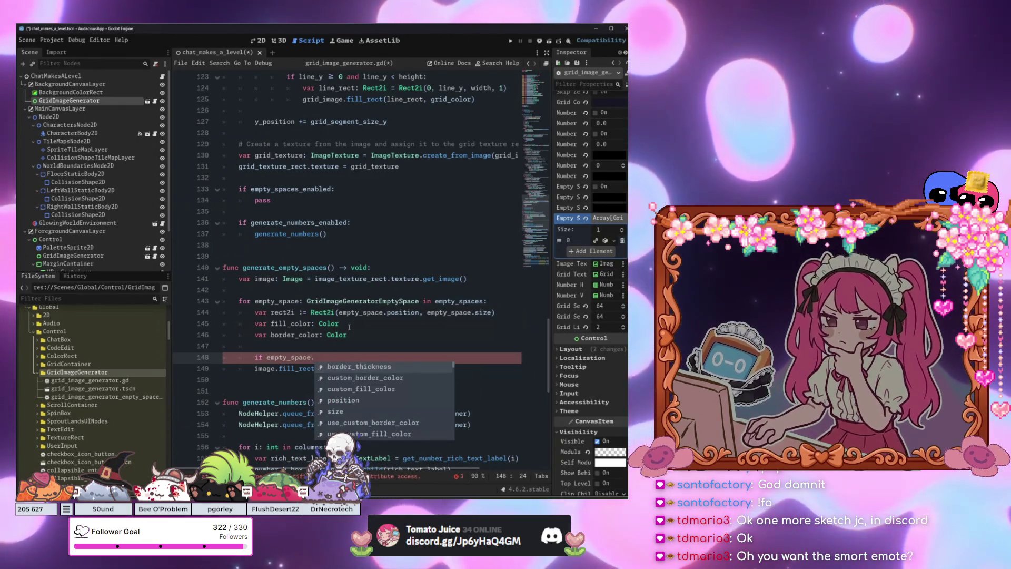
text(us)
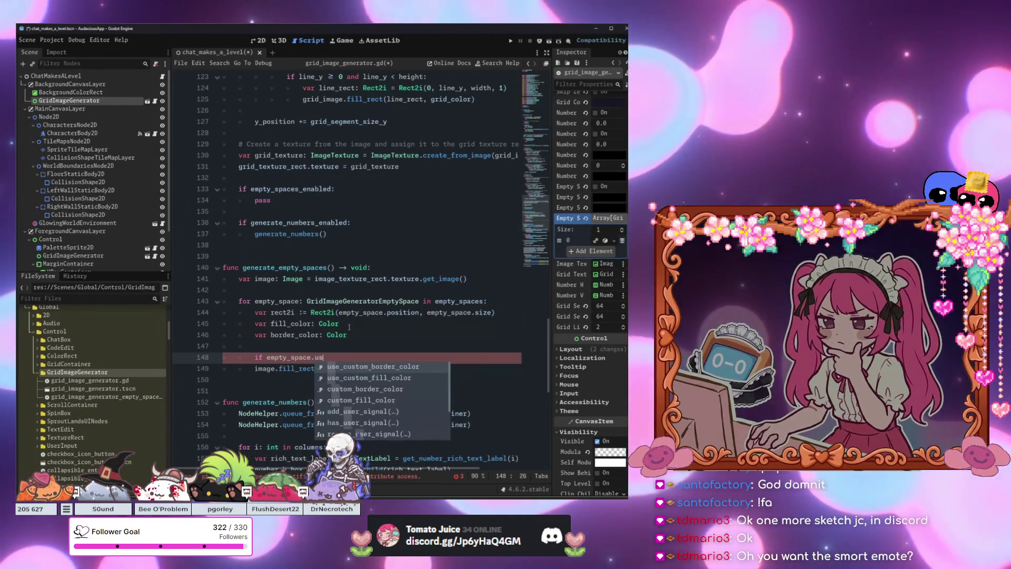
text(e)
key(Return)
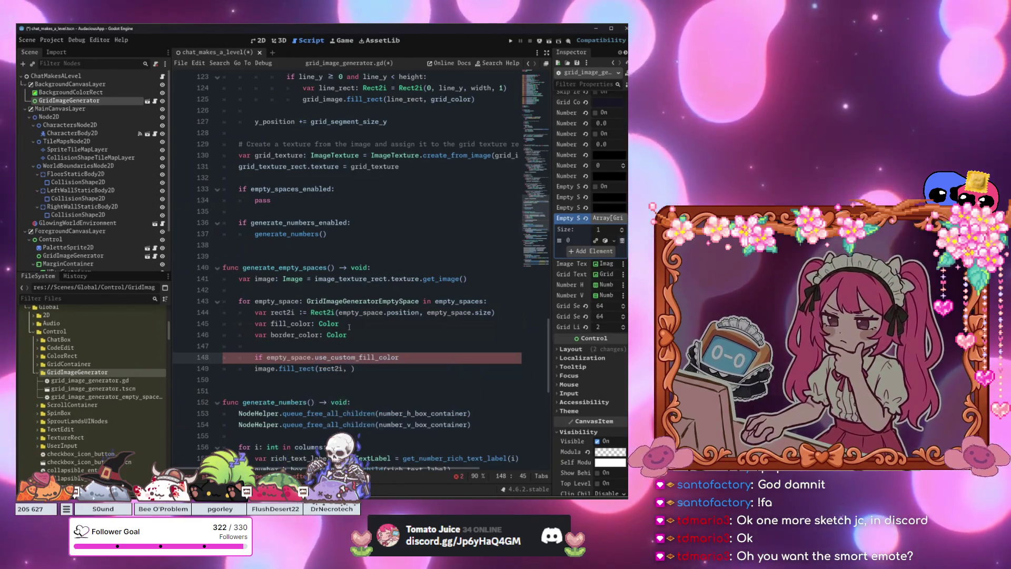
text(:)
key(Return)
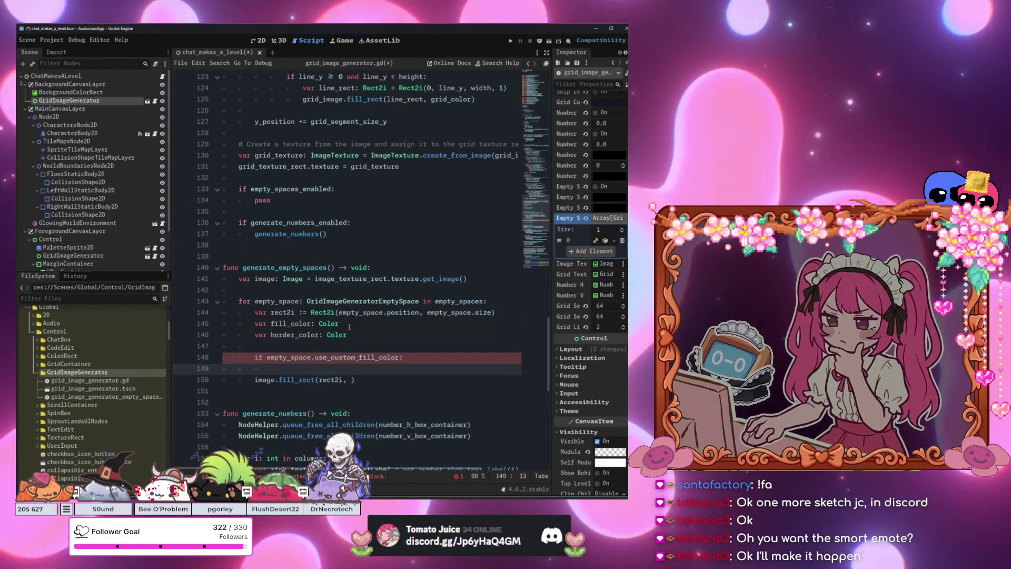
text(fill_color = em)
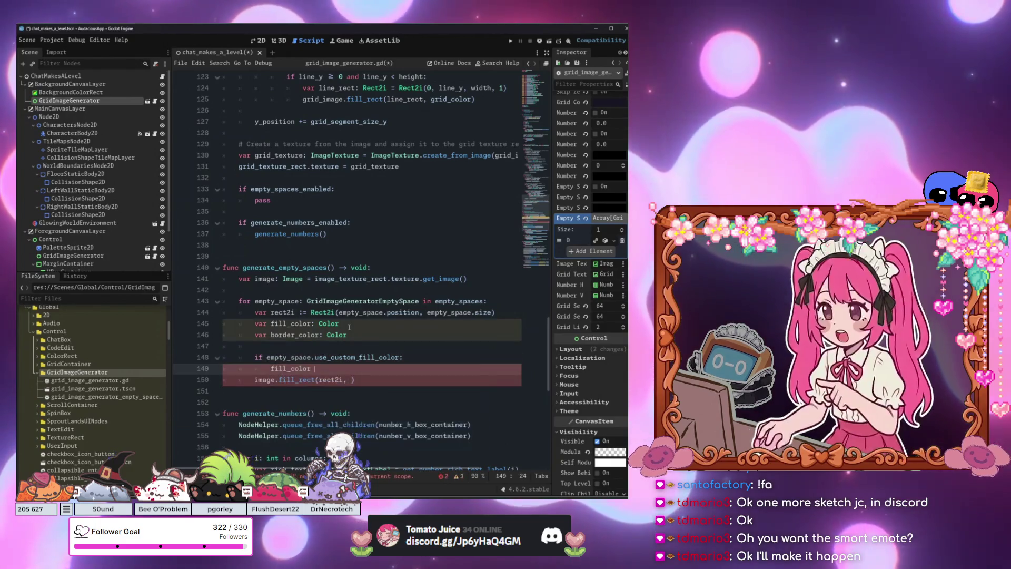
key(Return)
text(.c)
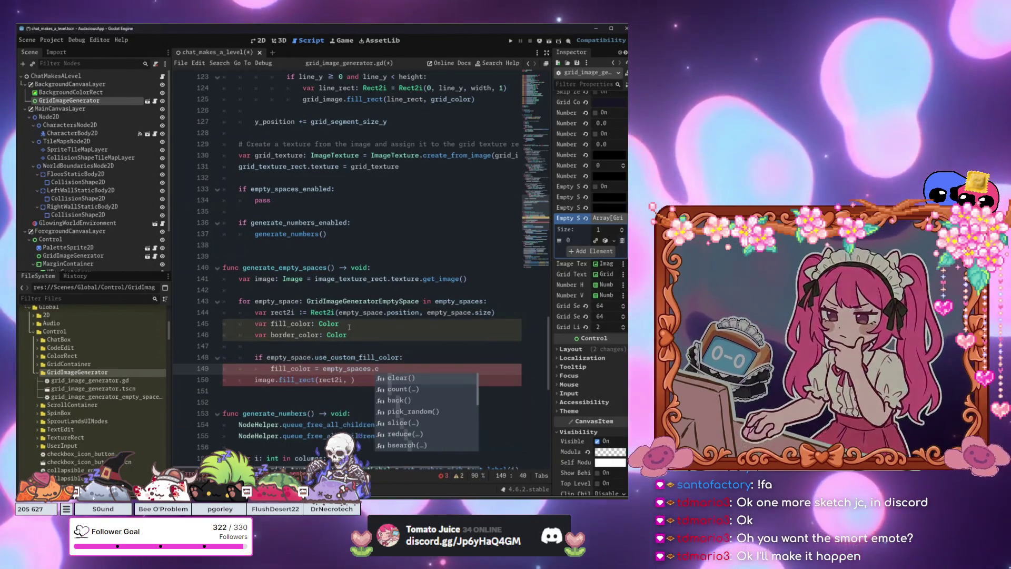
text(fil)
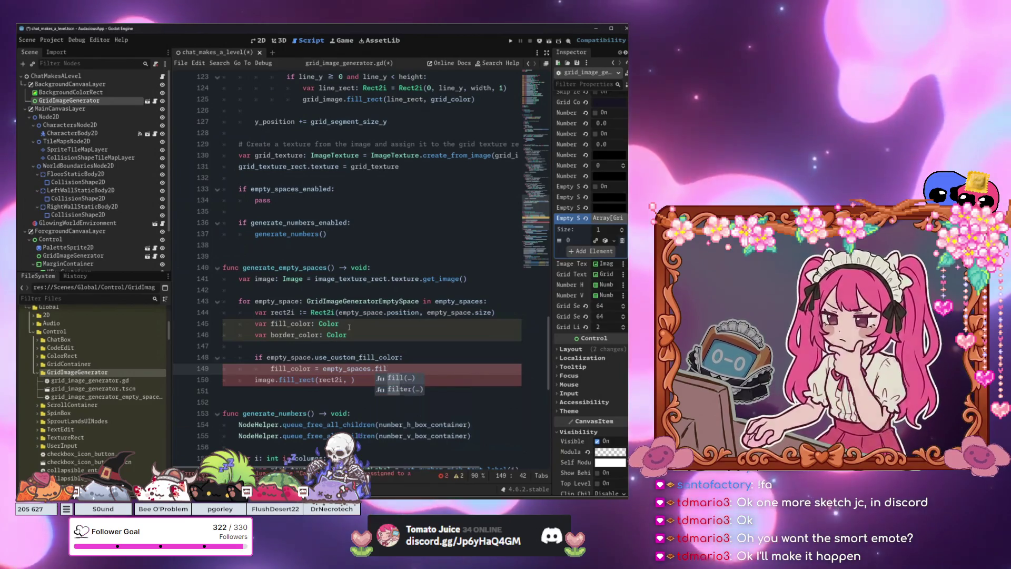
key(BackSpace)
key(BackSpace)
key(BackSpace)
text(.c)
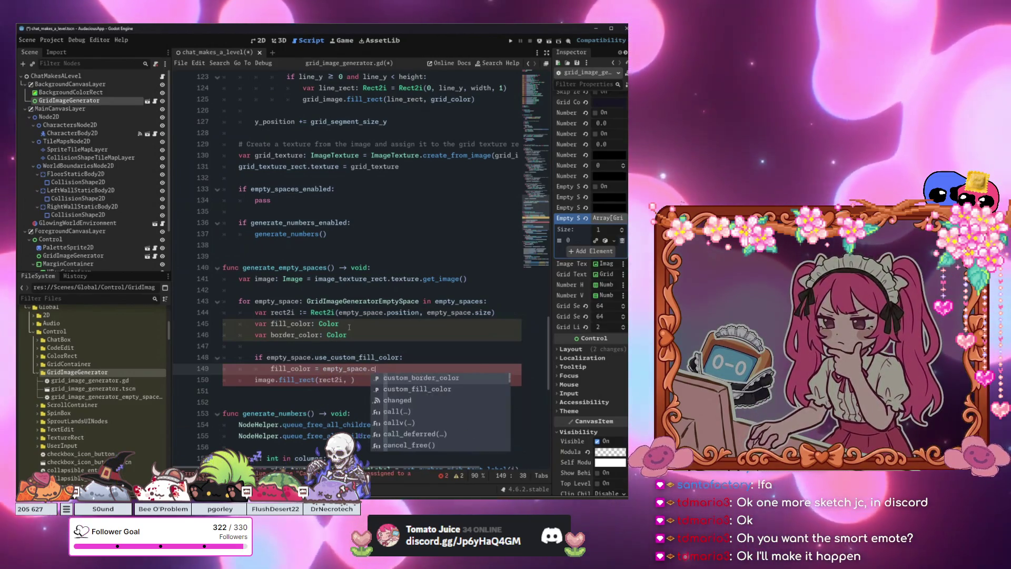
key(BackSpace)
text(fil)
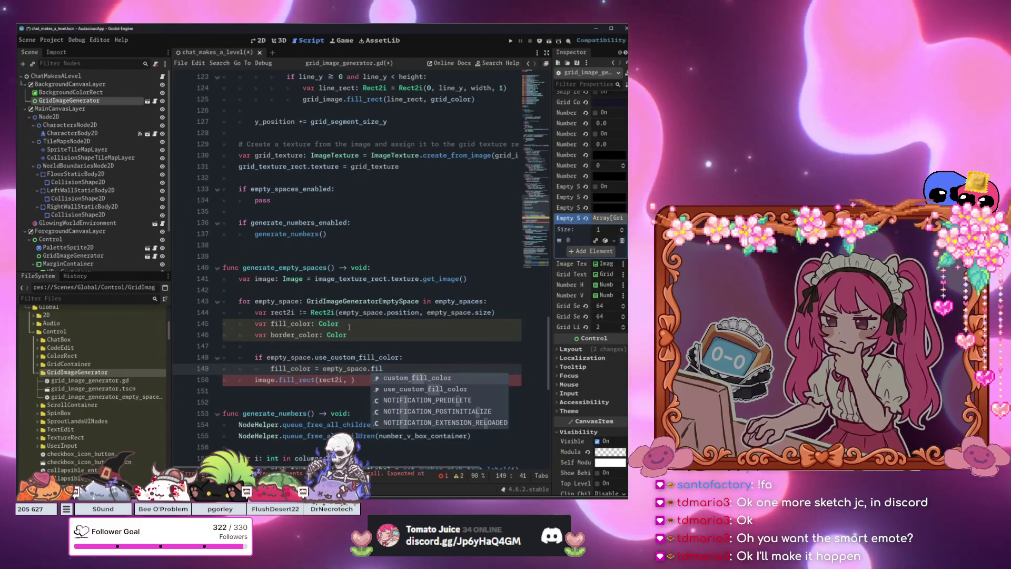
key(Return)
- Add an else branch setting fill_color = empty_space_fill_color, leaving room for a border check
key(Return)
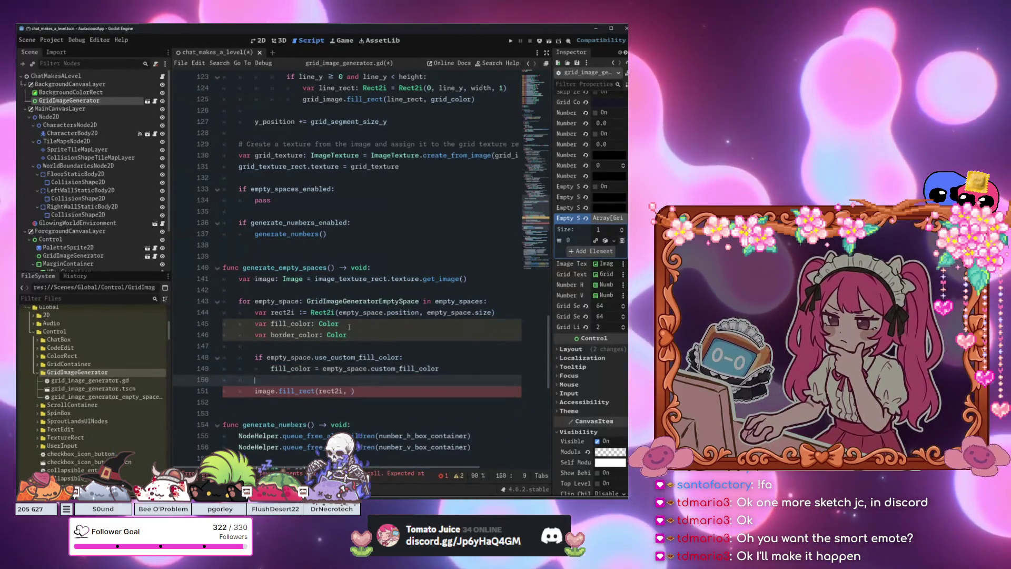
key(BackSpace)
text(else:)
key(Return)
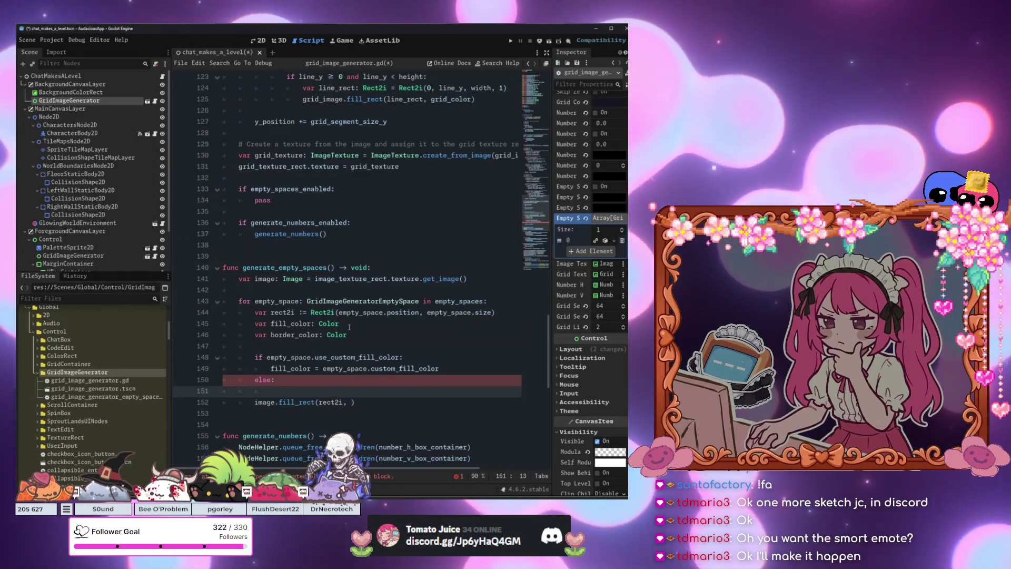
text(fill_color = fi)
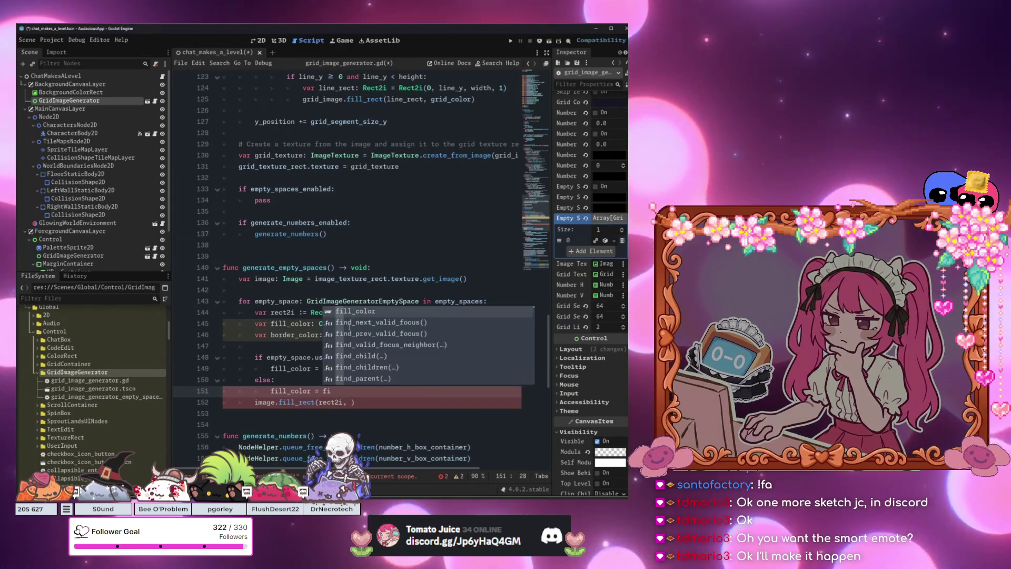
text(empty_space_fill_color)
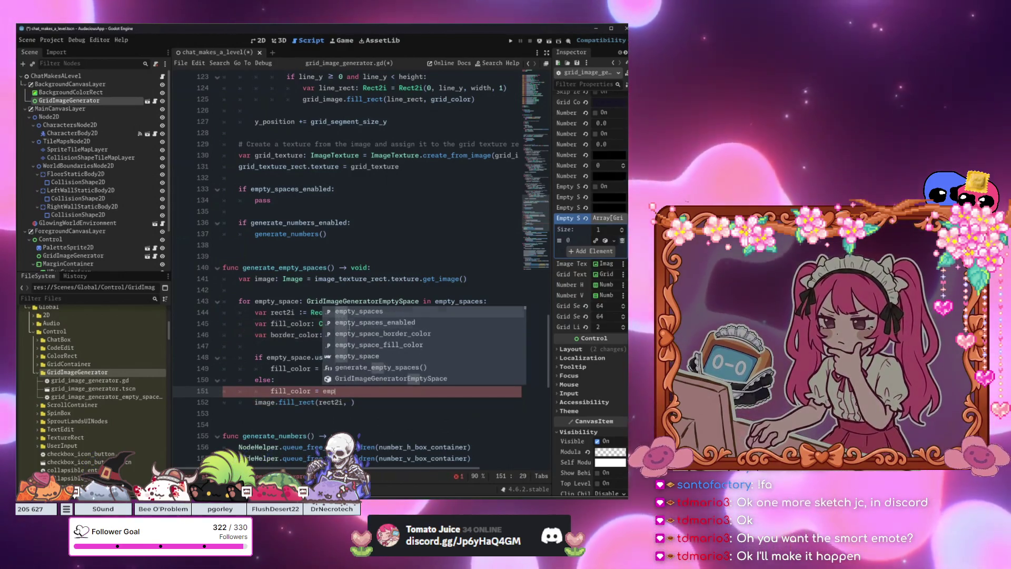
key(Return)
key(Return)
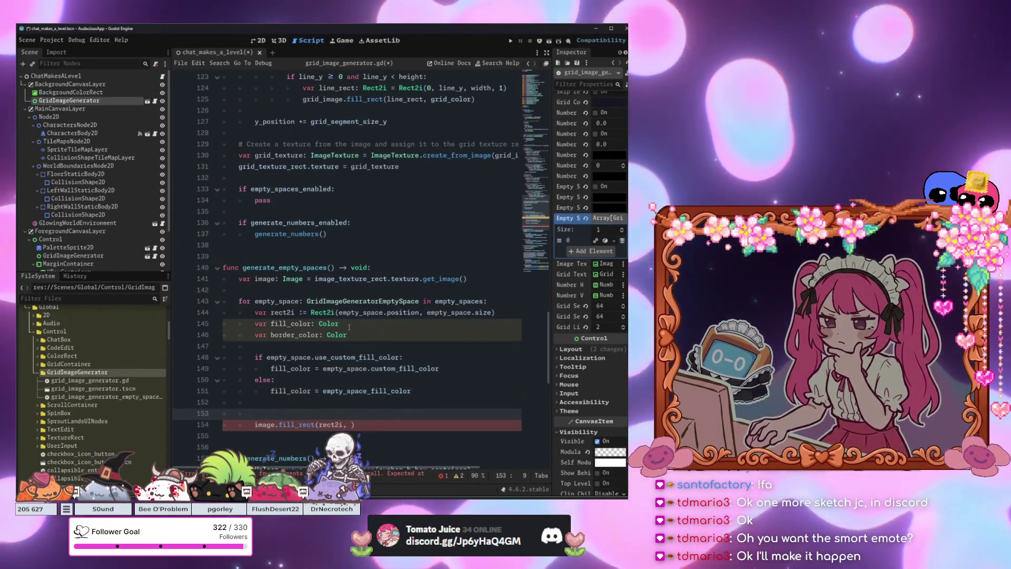
mouse_move(419, 390)
mouse_down()
mouse_move(274, 368)
mouse_move(264, 358)
mouse_up()
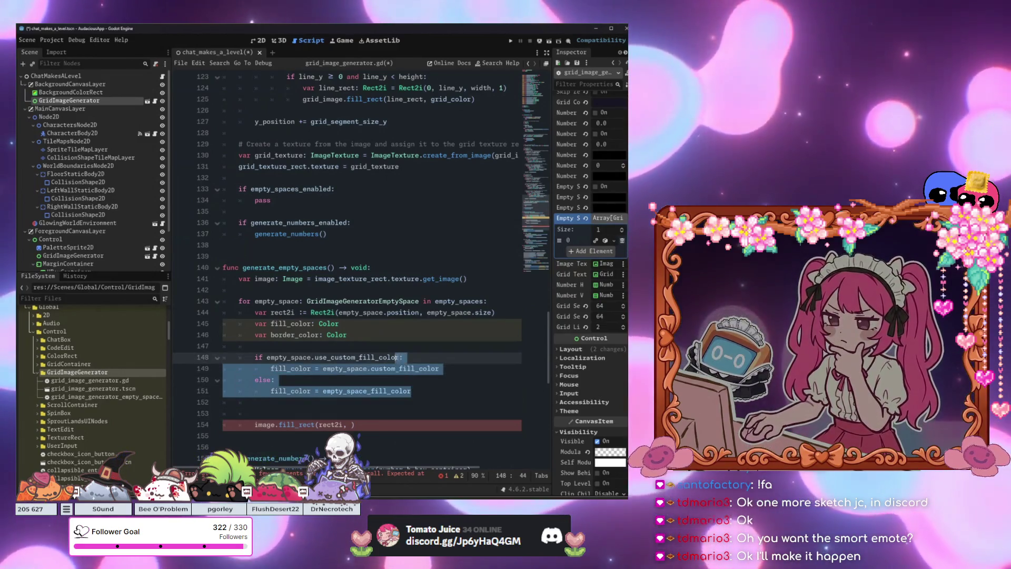
click(373, 416)
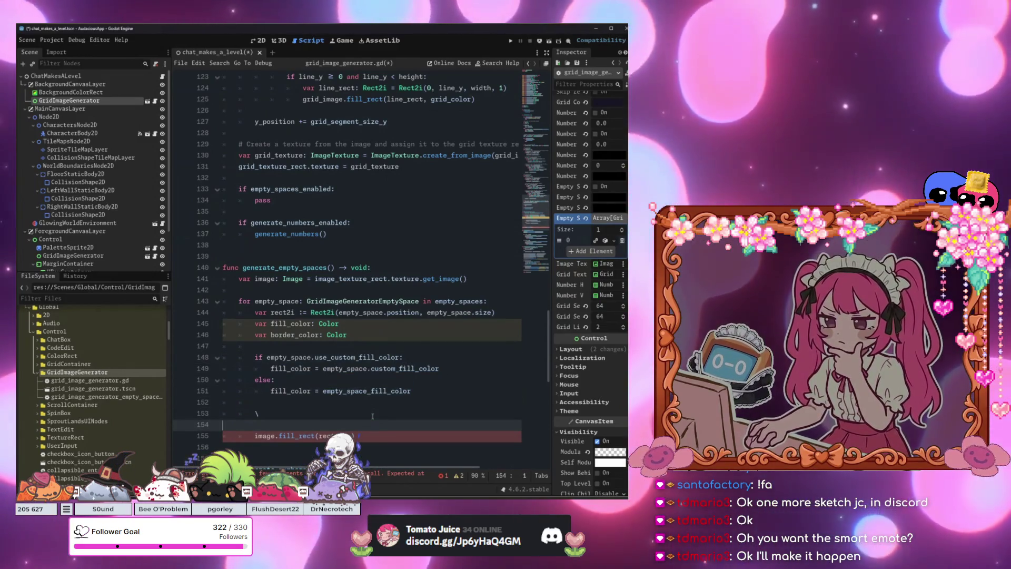
key(Return)
key(Return)
key(Up)
key(Up)
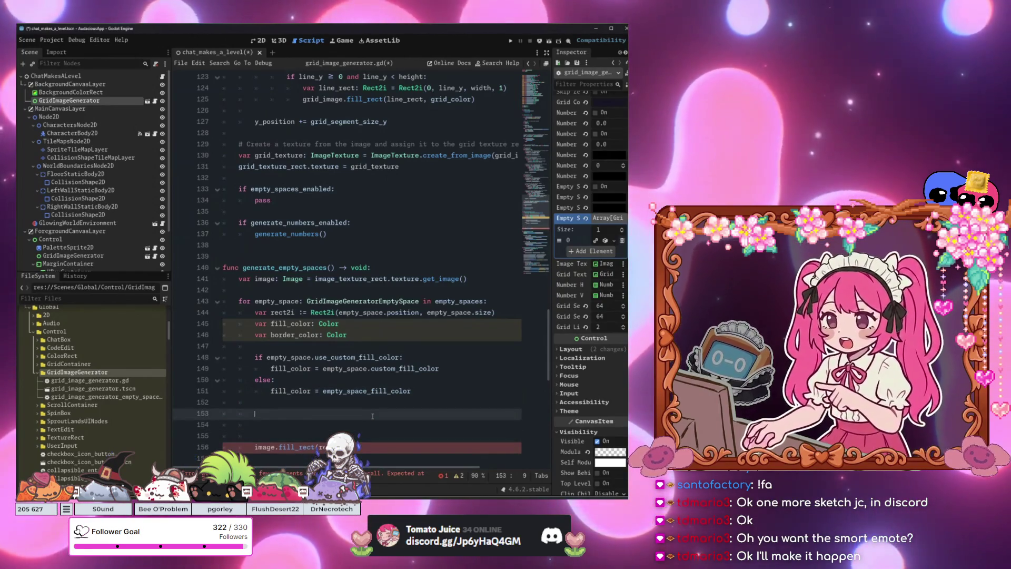
- Add 'if empty_space.use_custom_border_color:' assigning the custom border colour to fill_color
text(if em)
key(Return)
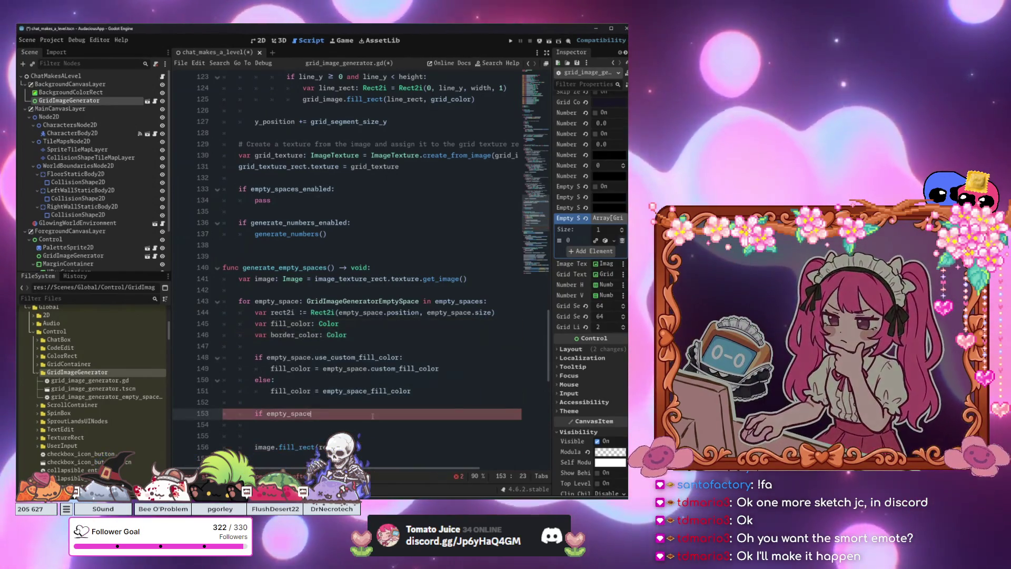
text(.use)
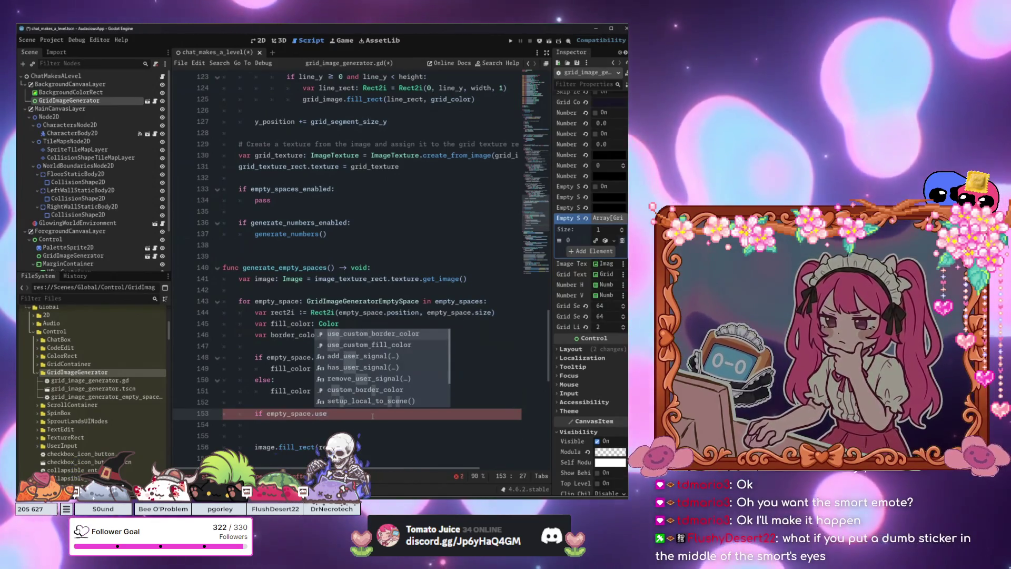
key(Return)
text(:)
key(Return)
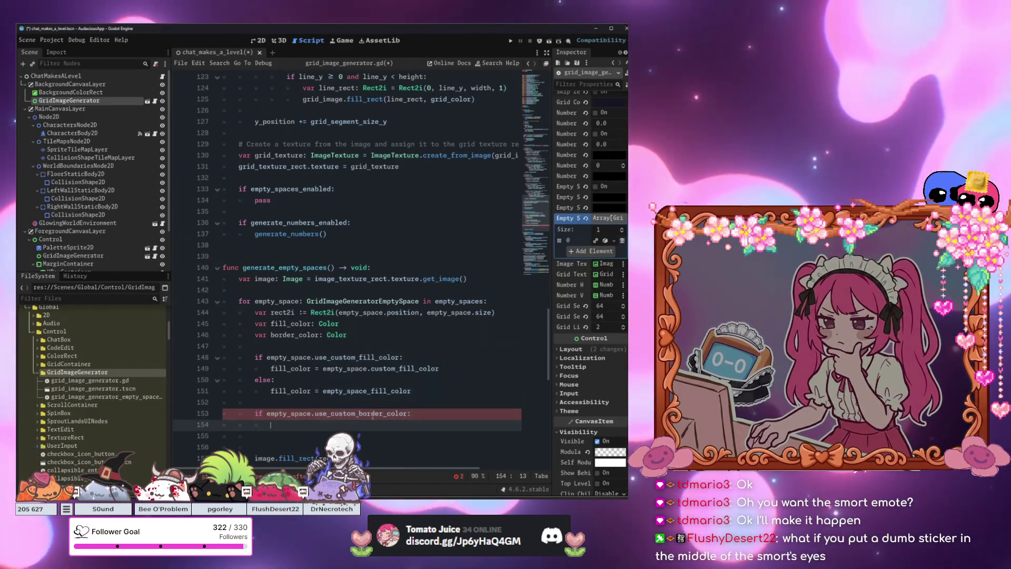
text(fill_color = empty_spaces)
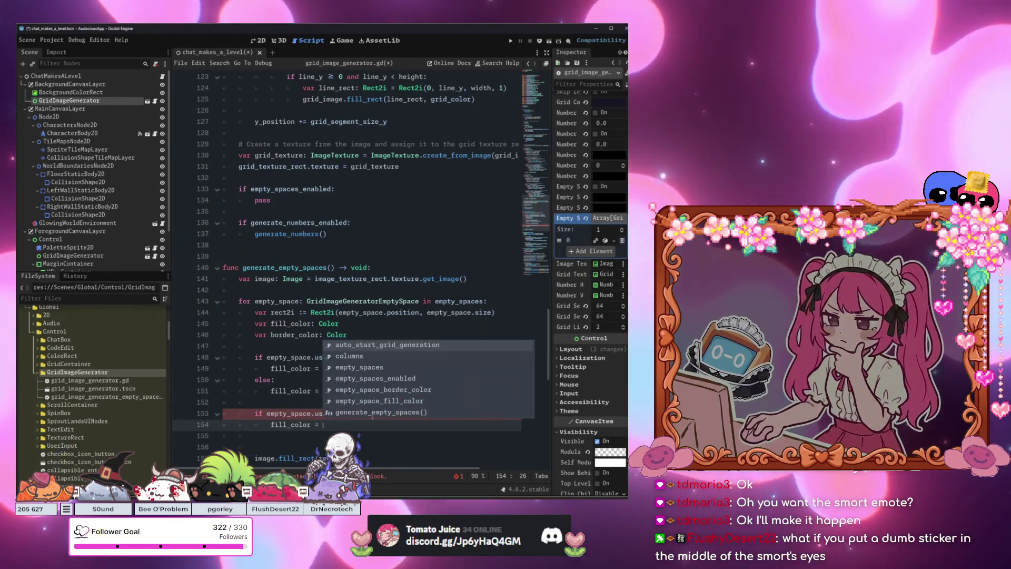
text(.cu)
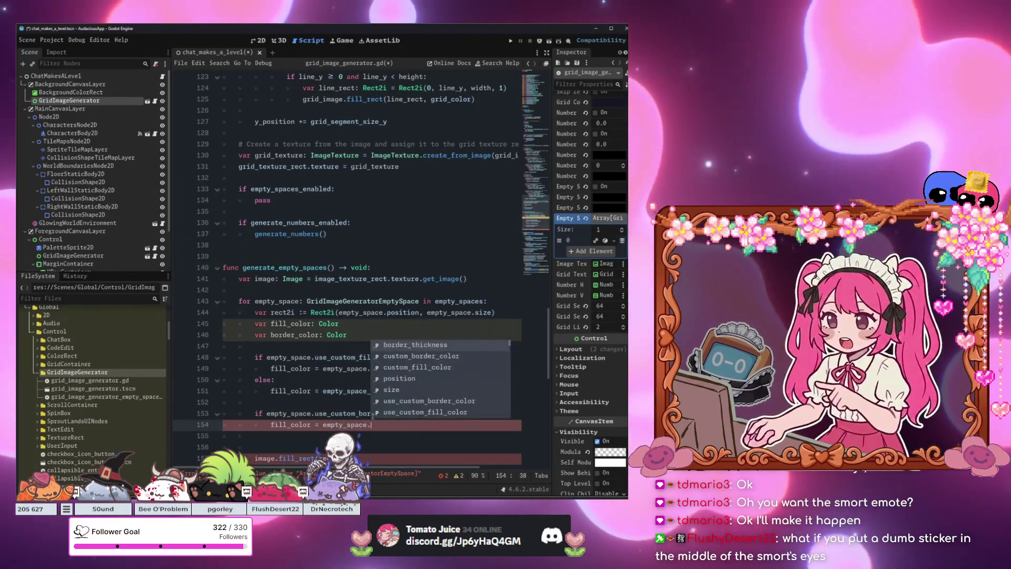
key(Return)
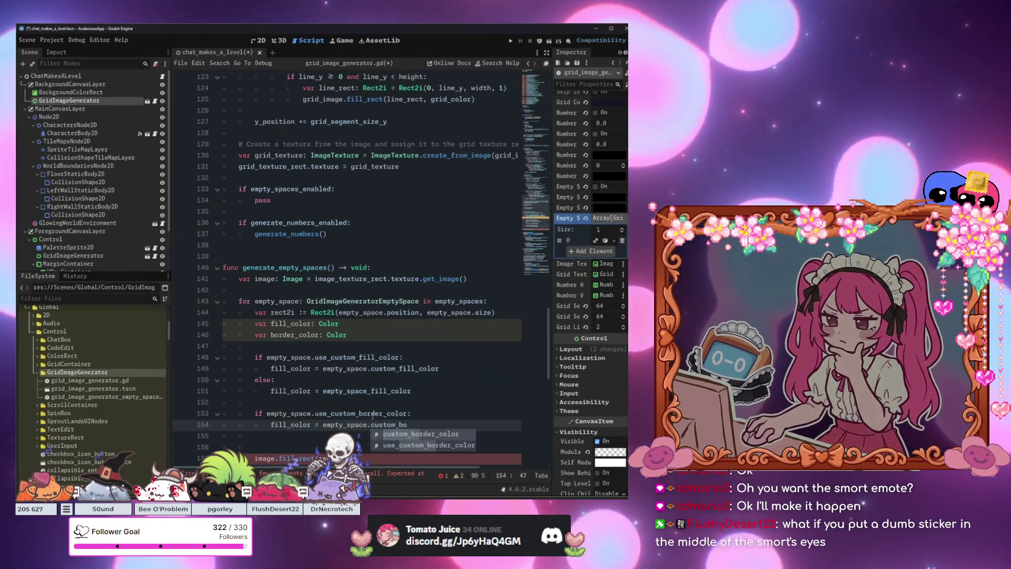
- Add the else branch that assigns the border colour to fill_color
key(Return)
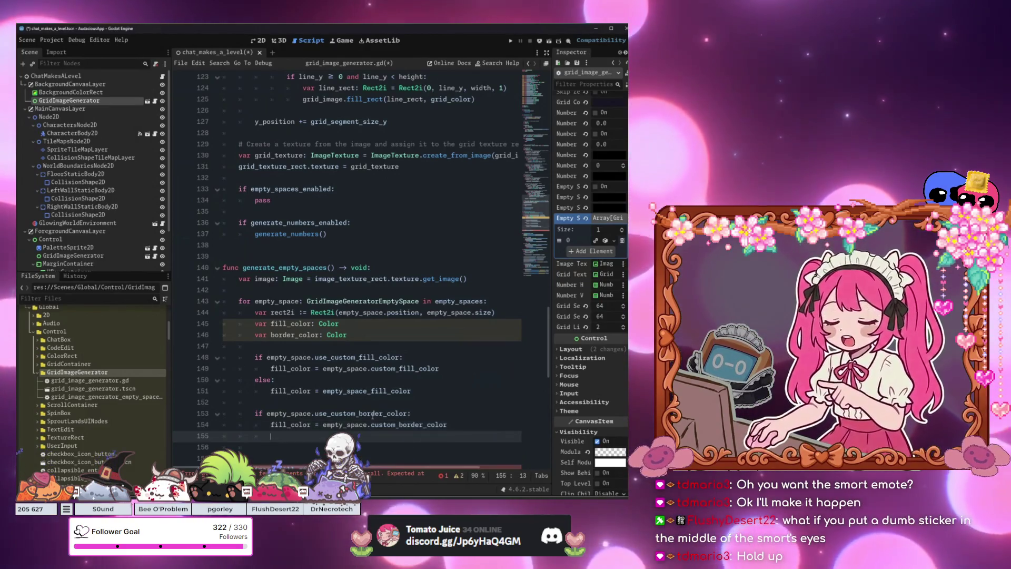
text(:)
key(Return)
text(fill_color.)
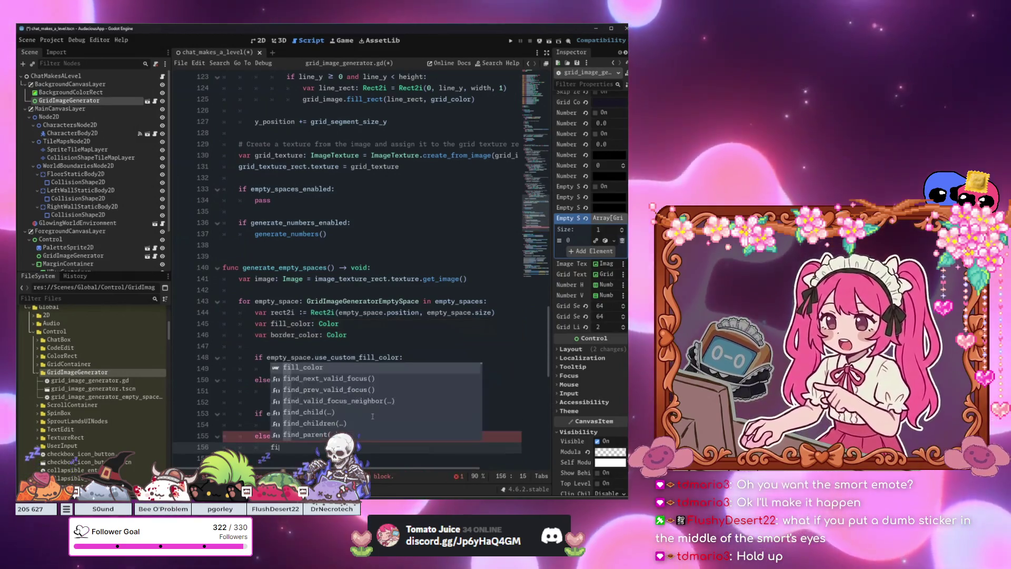
key(BackSpace)
text(= empty_spaces)
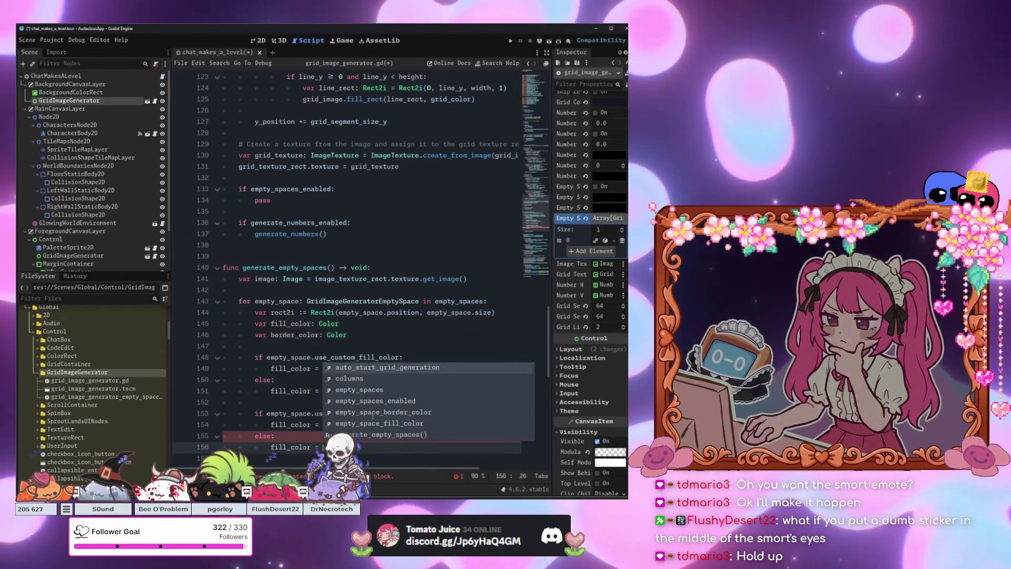
key(BackSpace)
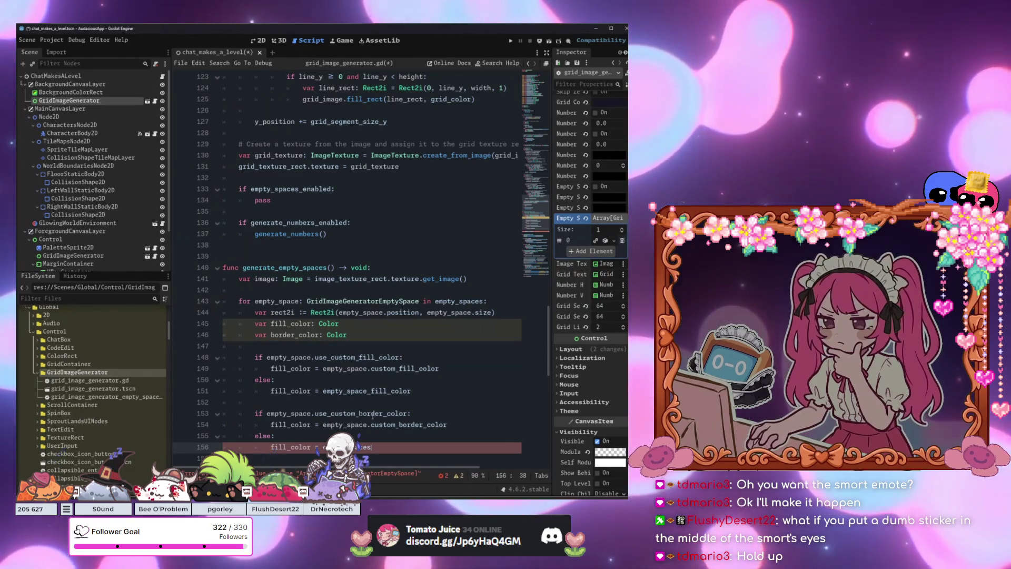
text(.custom_border_color)
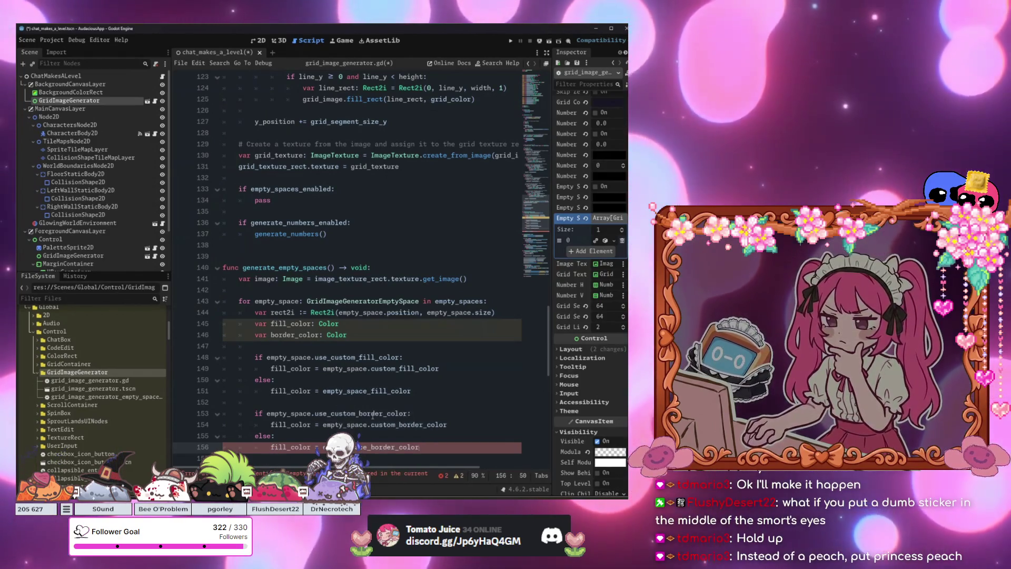
scroll(311, 324, down, 4)
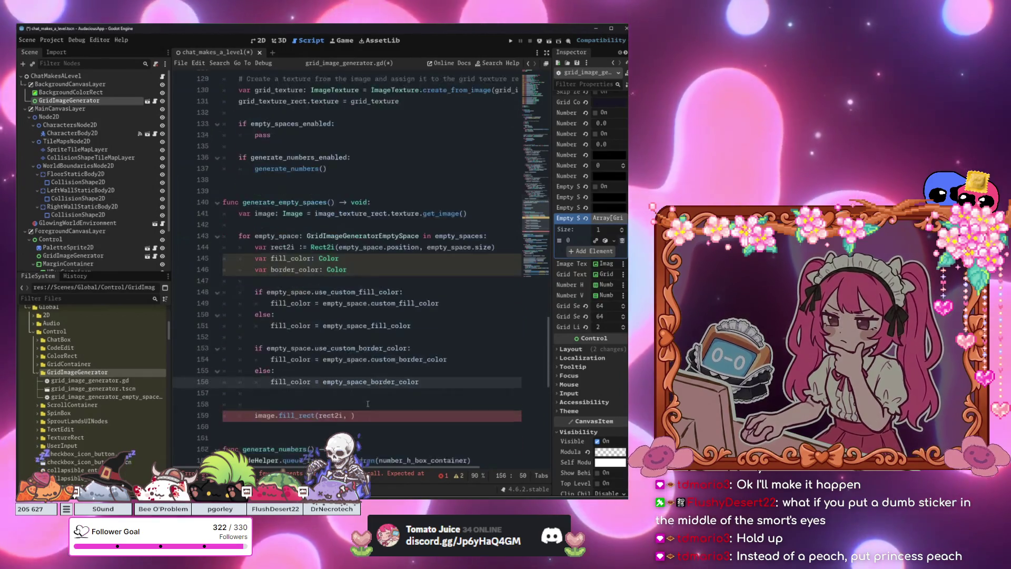
key(Delete)
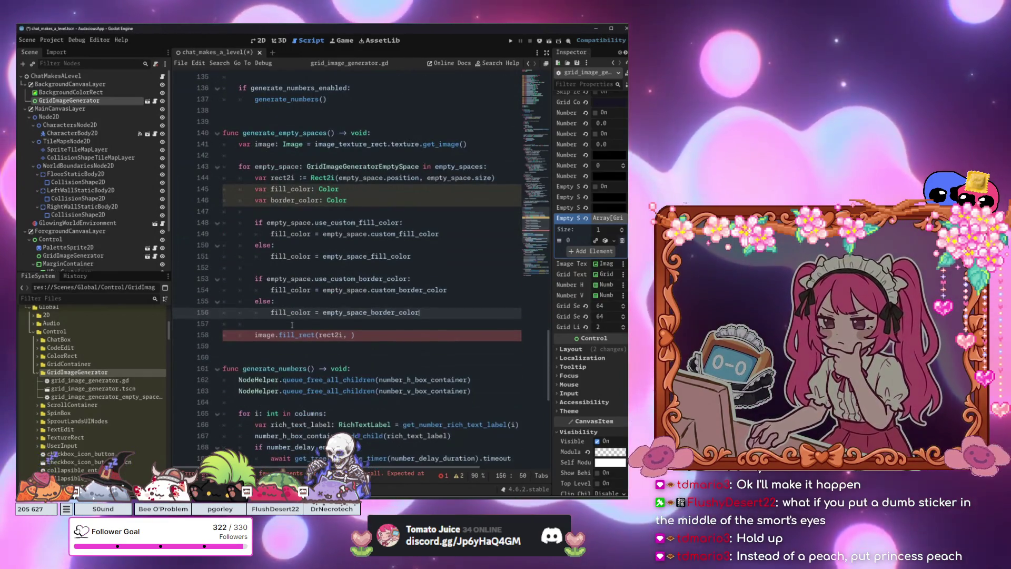
click(406, 312)
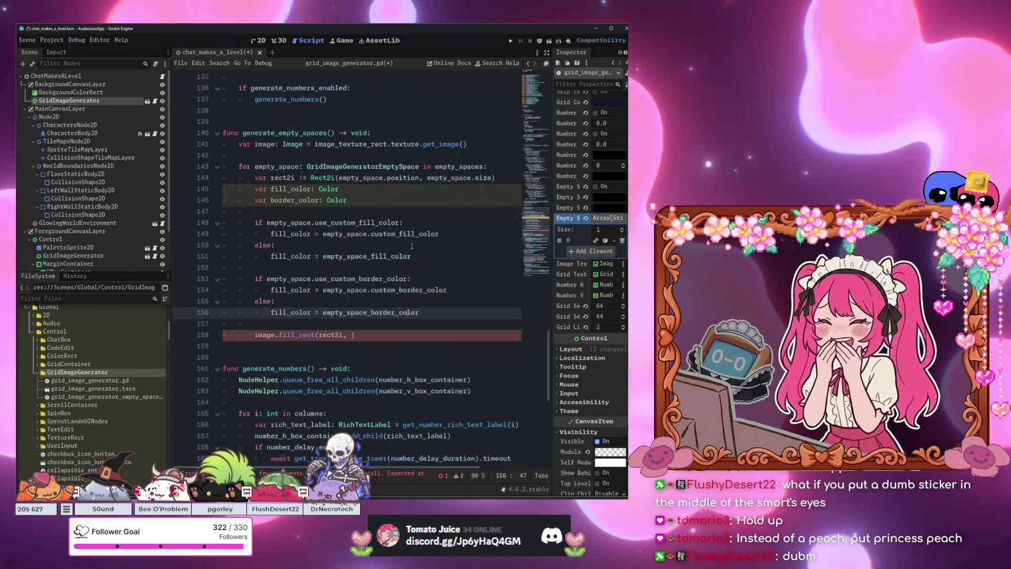
click(412, 256)
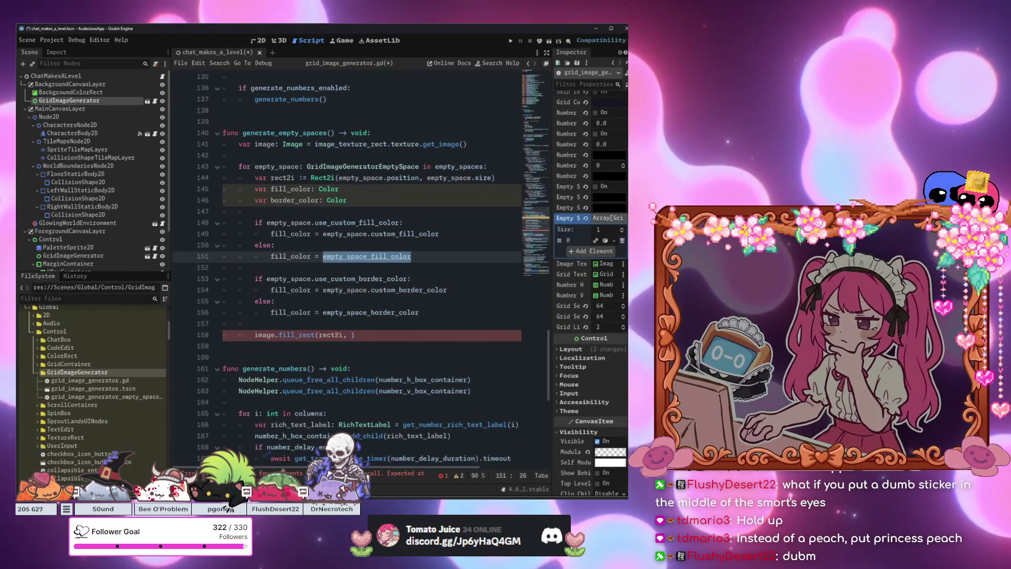
click(356, 188)
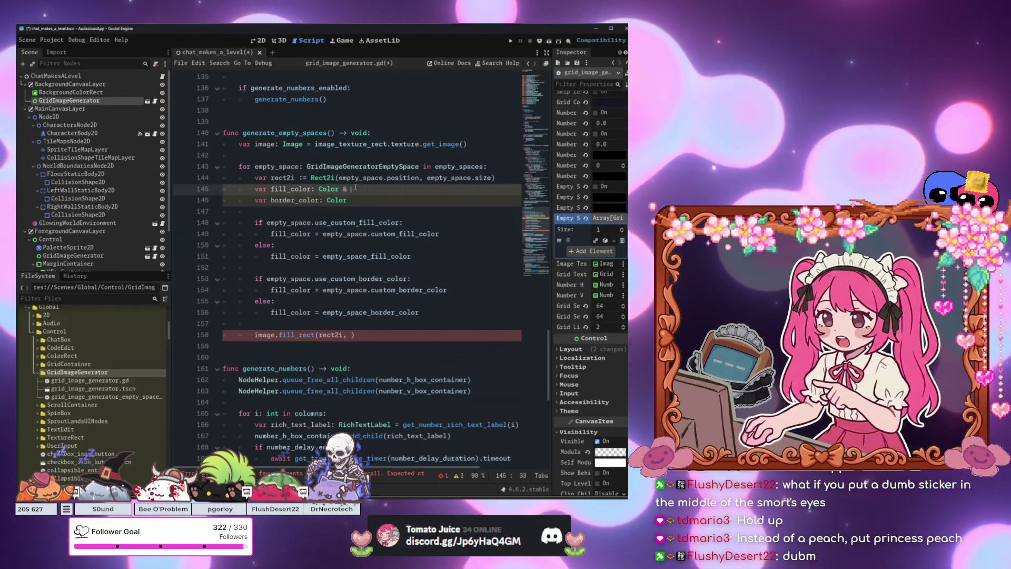
text(=)
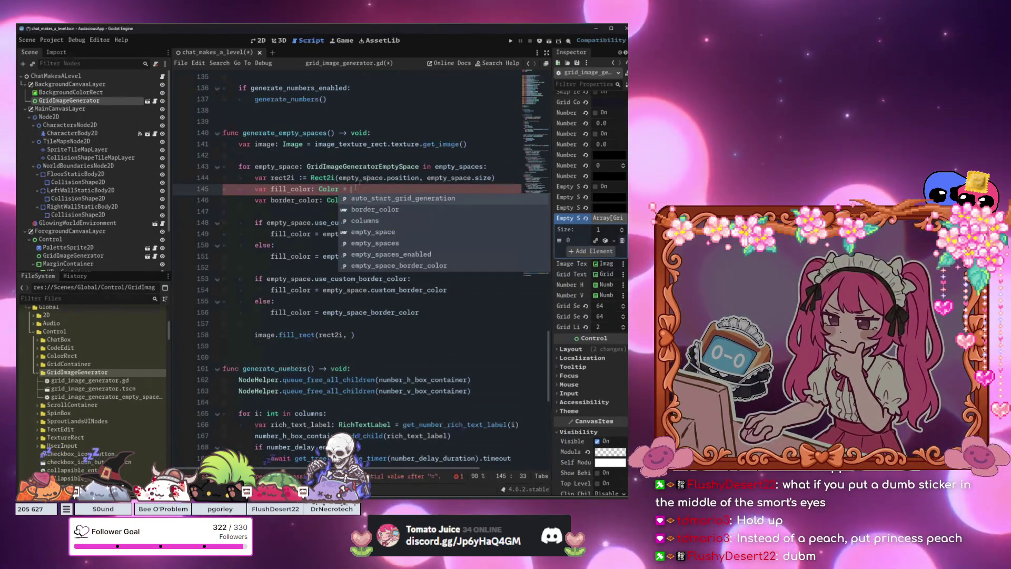
key(Escape)
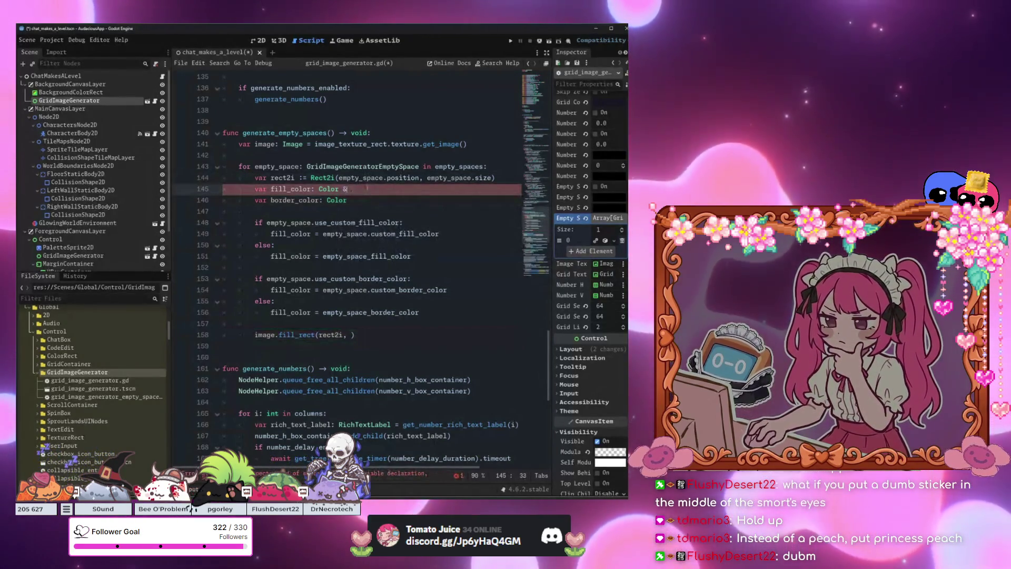
key(BackSpace)
key(BackSpace)
click(374, 319)
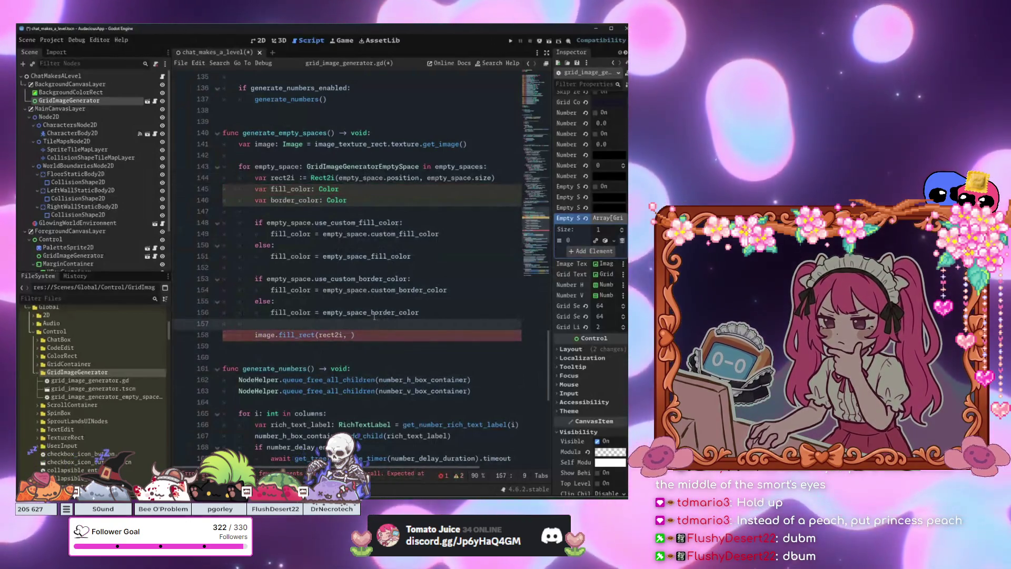
mouse_move(374, 316)
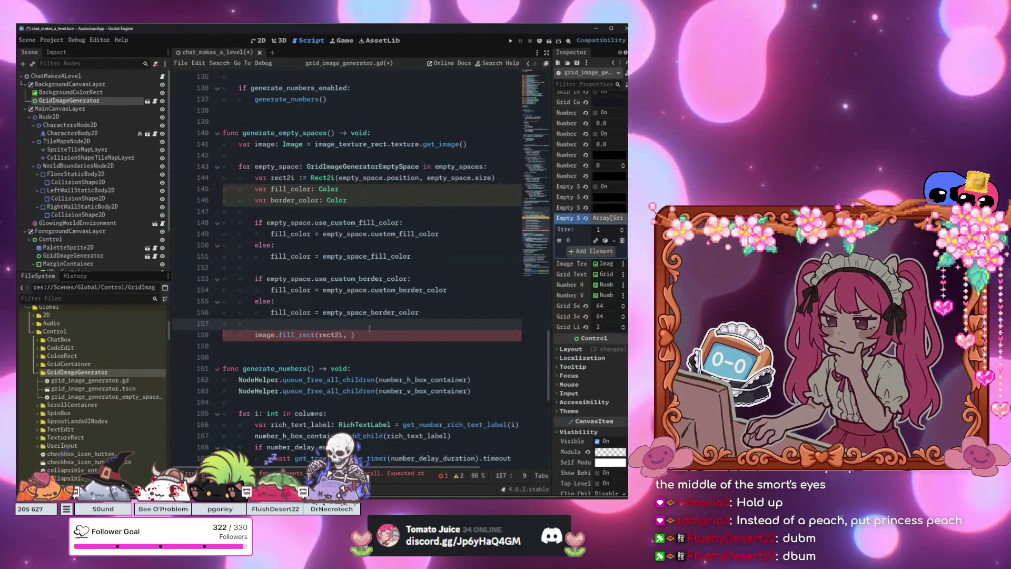
click(360, 335)
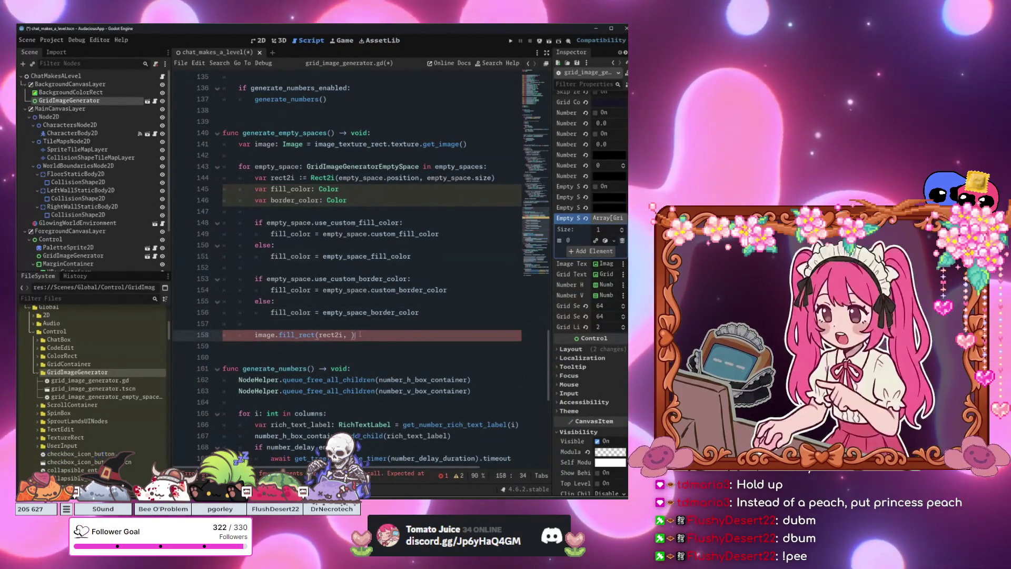
click(363, 323)
click(353, 336)
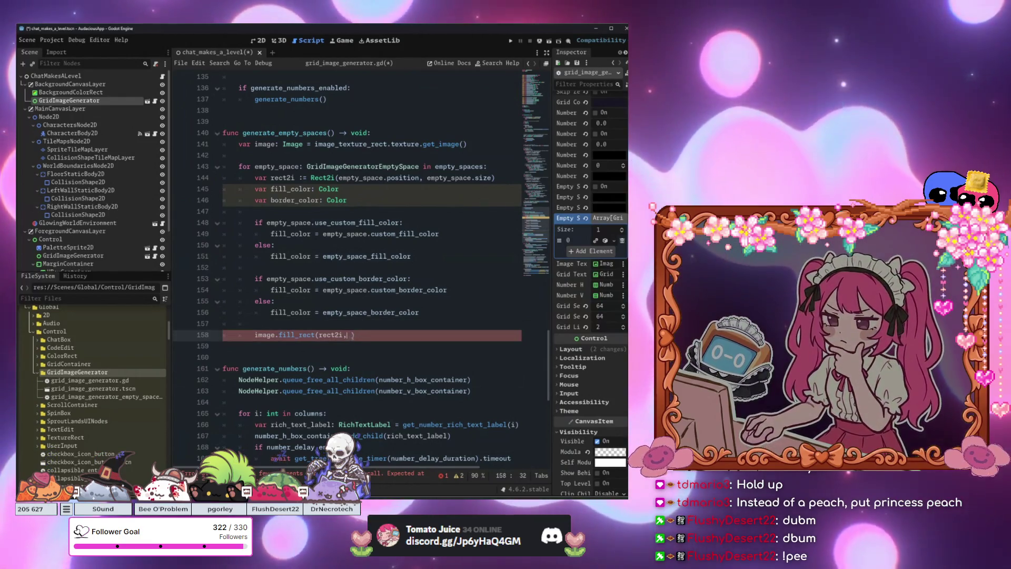
click(369, 326)
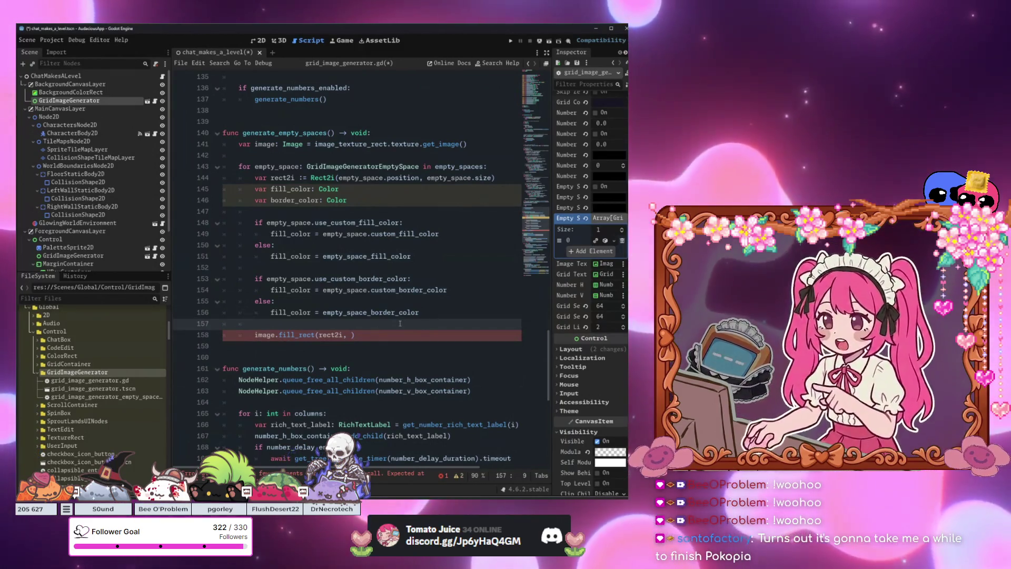
- Complete the first call as image.fill_rect(rect2i, border_color)
key(Return)
key(Return)
key(Up)
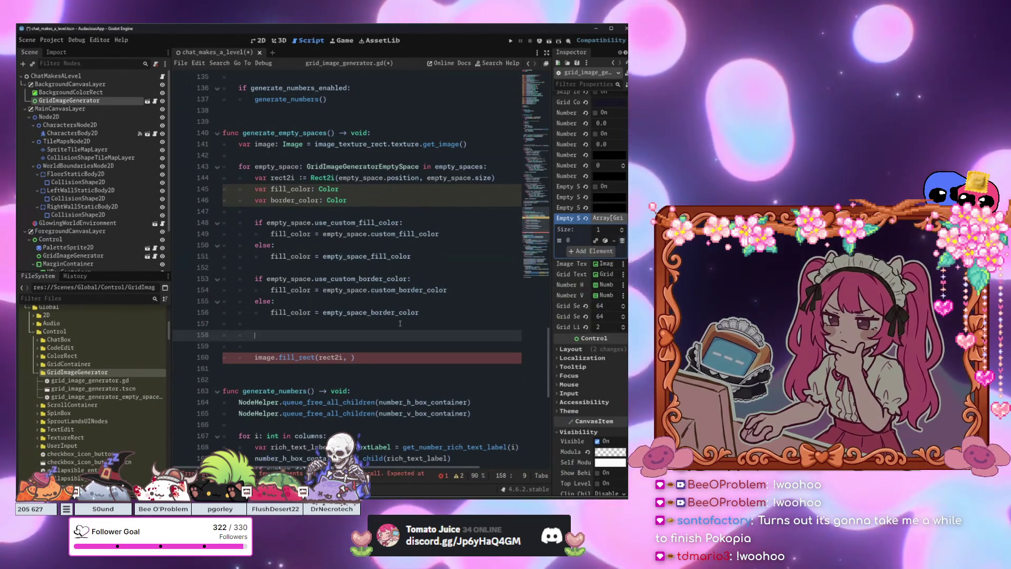
key(Delete)
key(Down)
key(End)
key(Left)
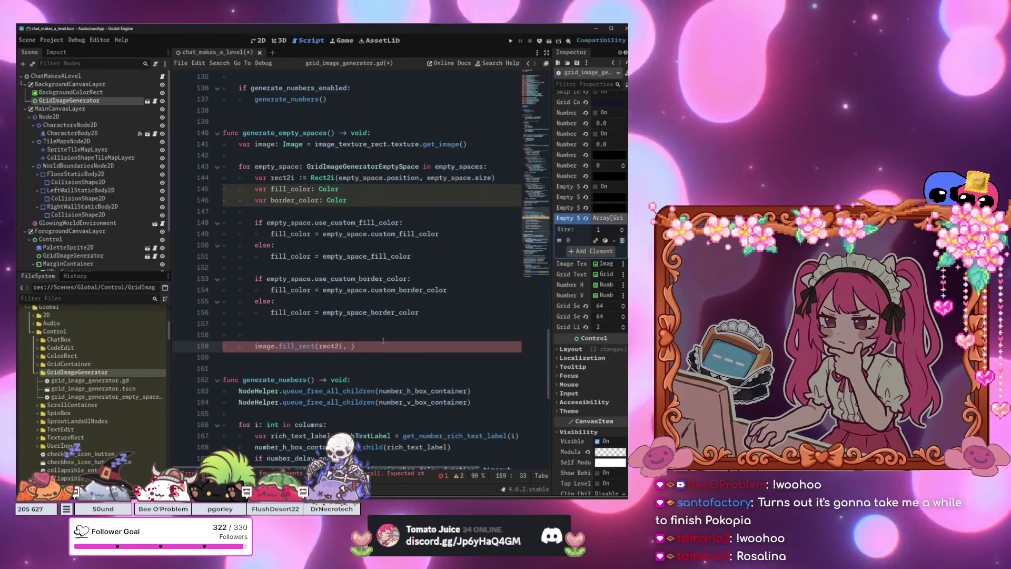
key(Up)
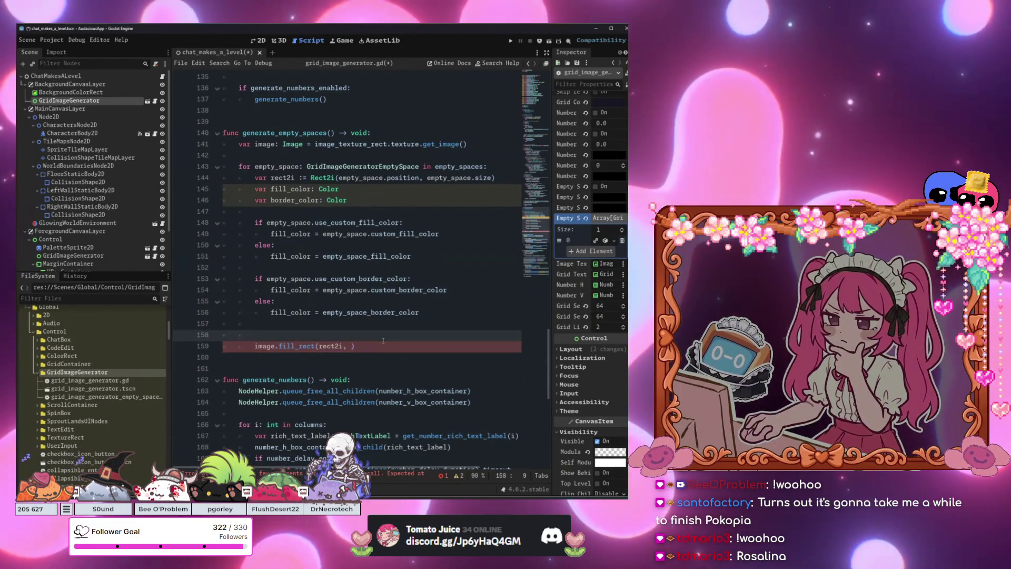
click(353, 349)
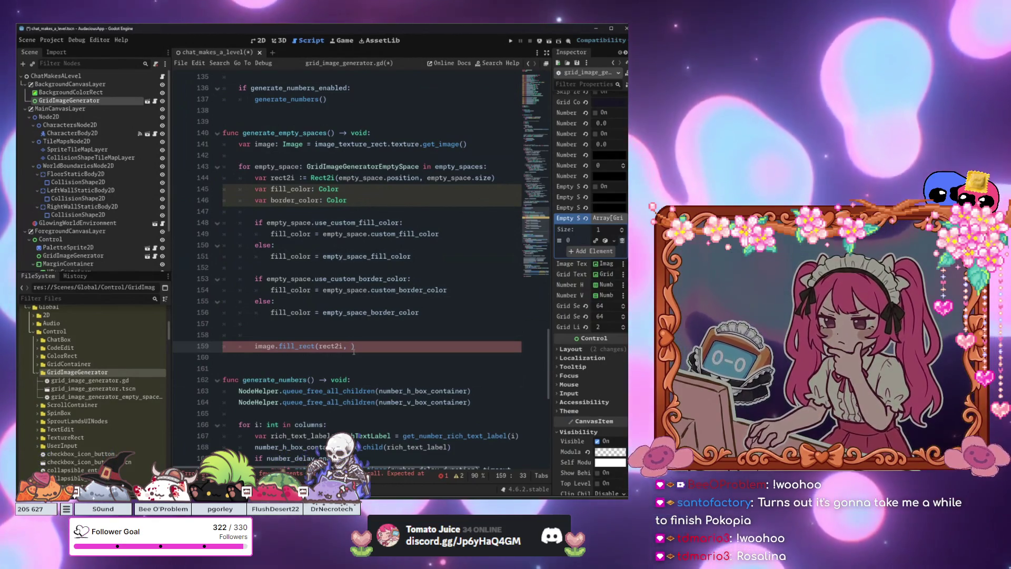
text(border_color)
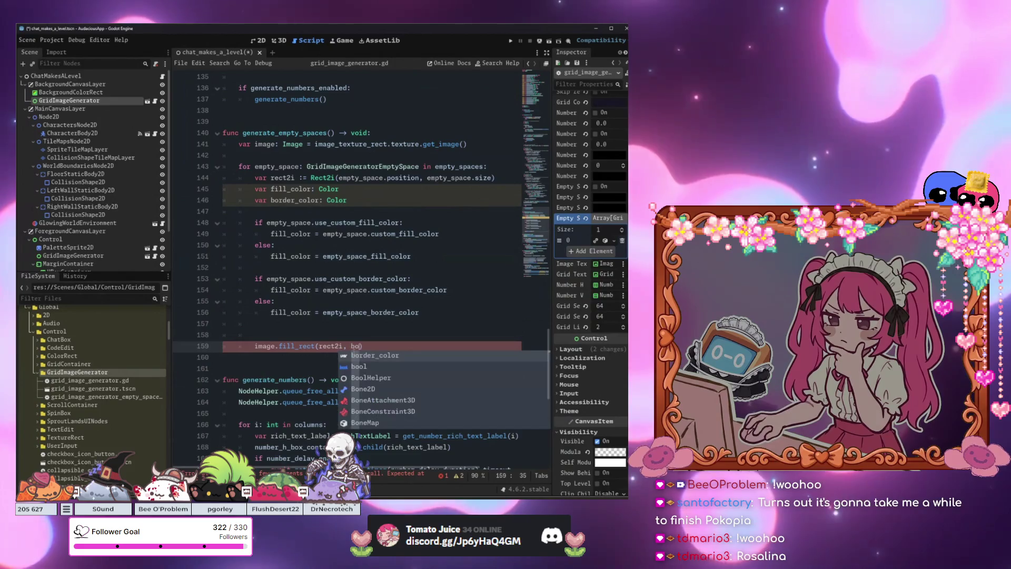
key(End)
- Start a second image.fill_rect() call on a new line below it
key(Return)
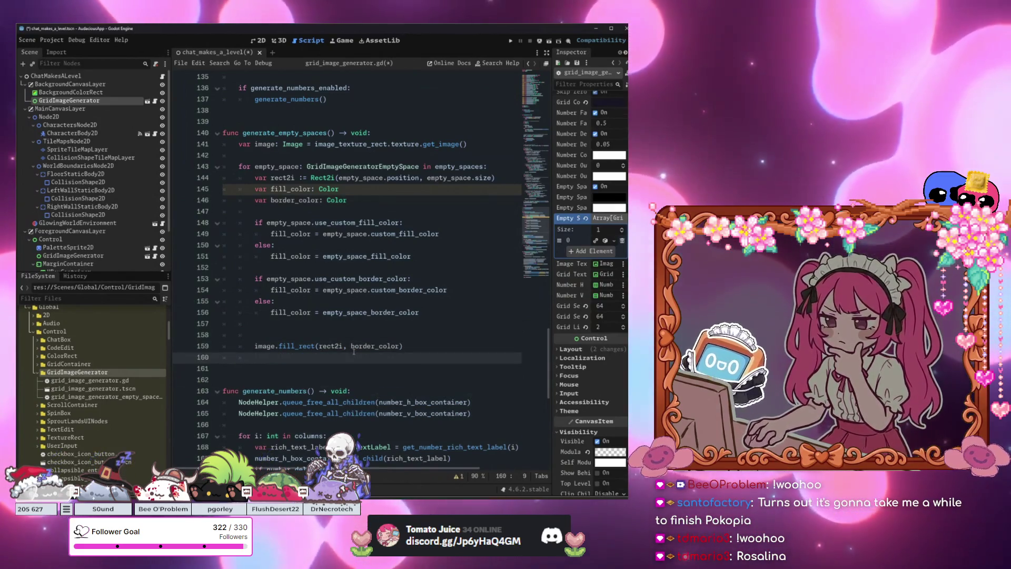
key(Return)
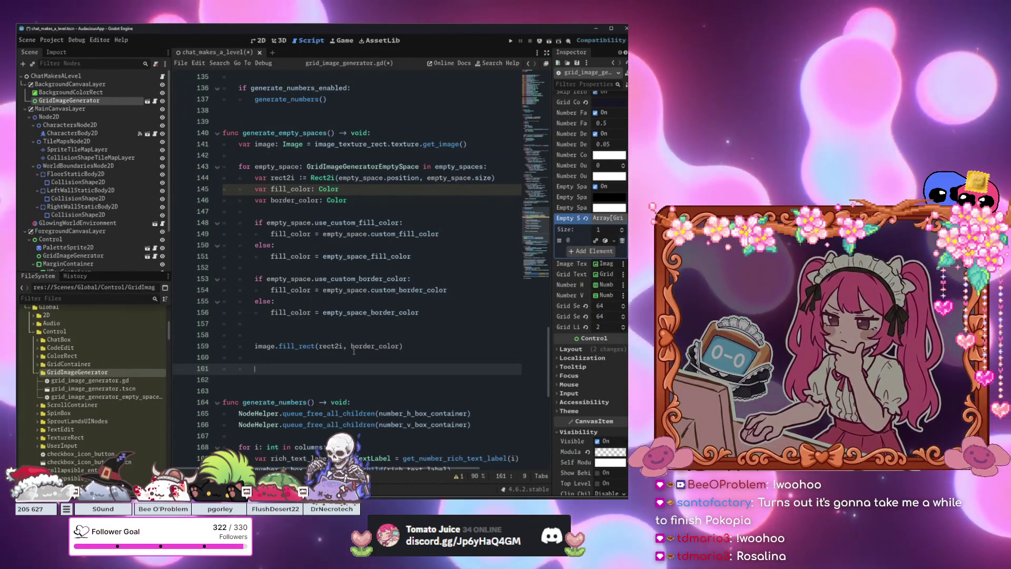
key(BackSpace)
key(BackSpace)
key(BackSpace)
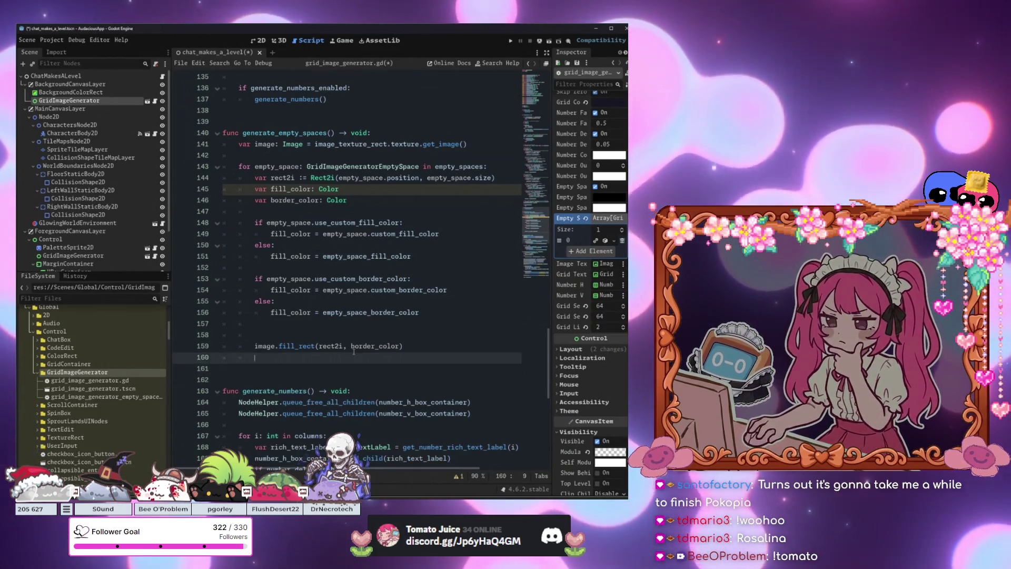
text(image.fi)
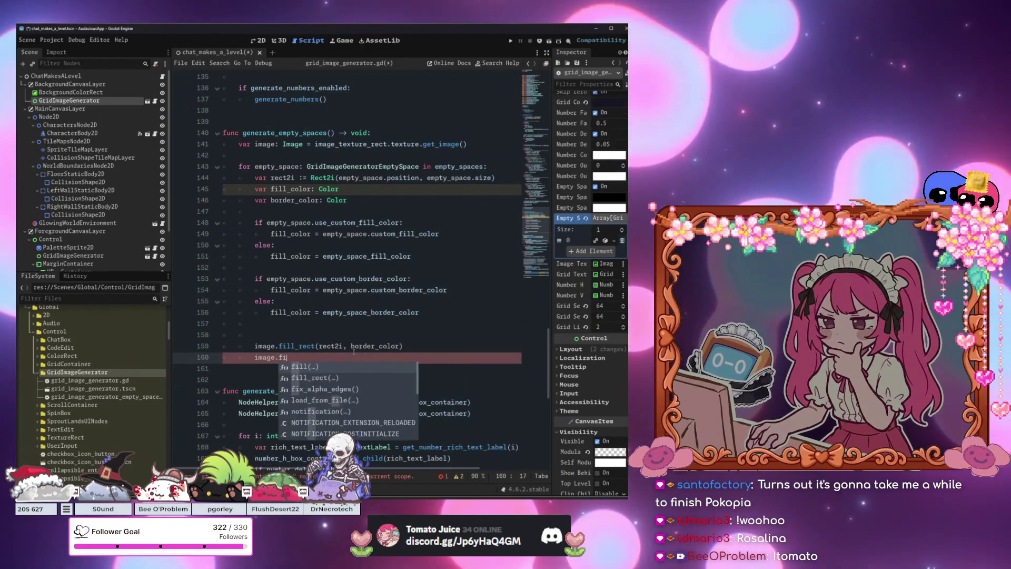
key(Return)
key(Return)
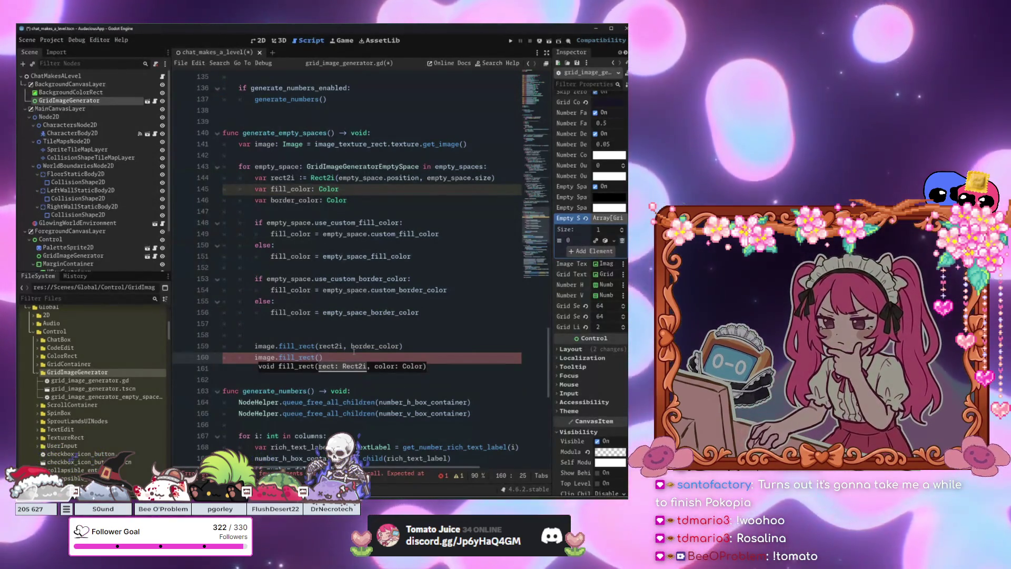
- Begin a new fill variable line and rename rect2i to border_rect2i in the fill_rect call
click(500, 180)
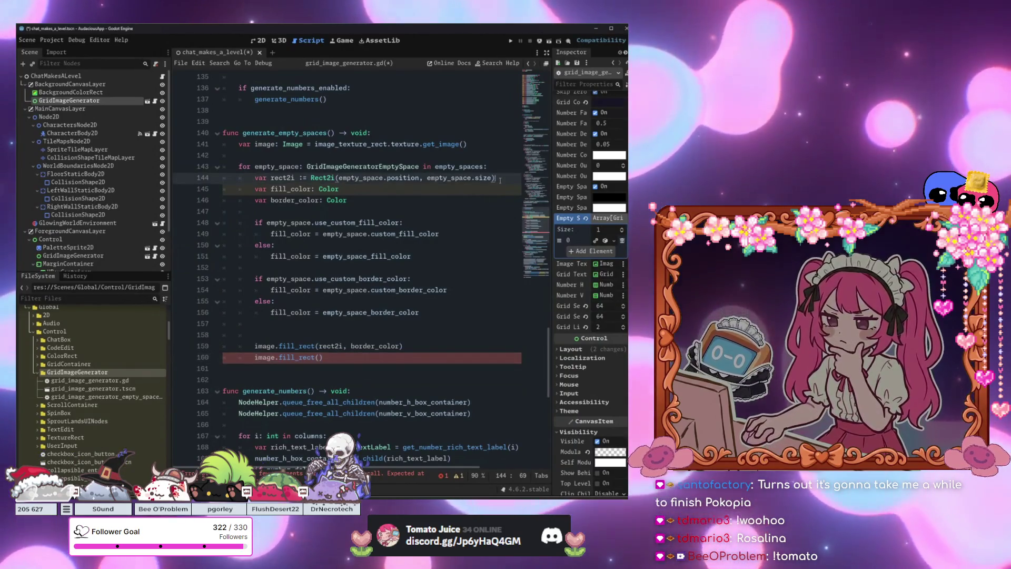
key(Return)
text(var fi)
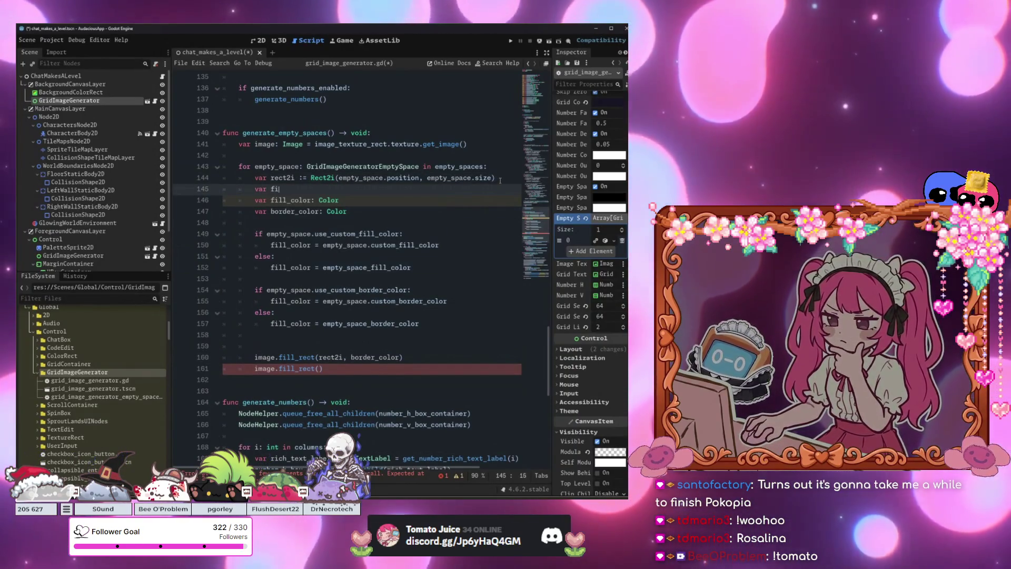
text(ll_re)
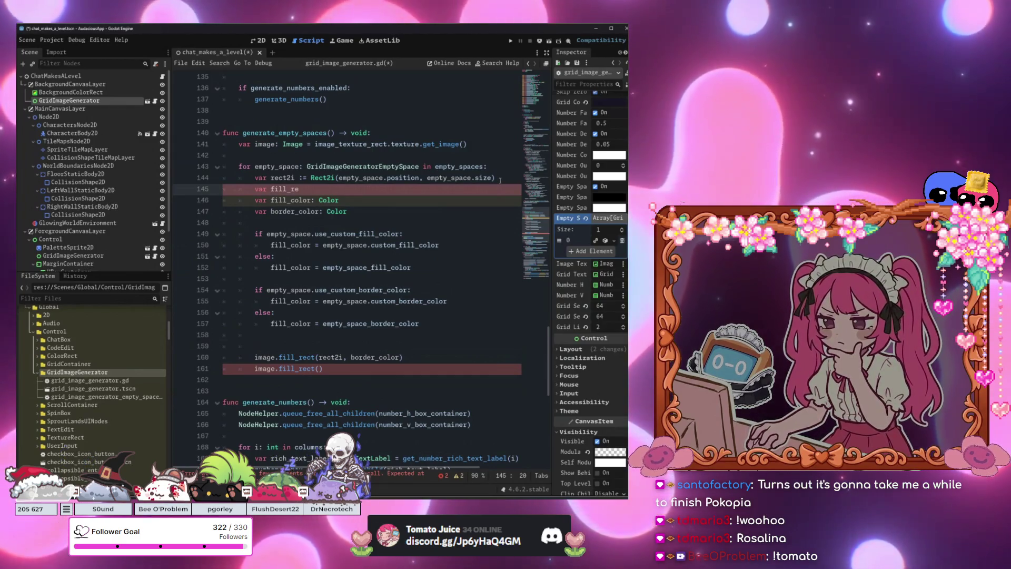
text(ar r)
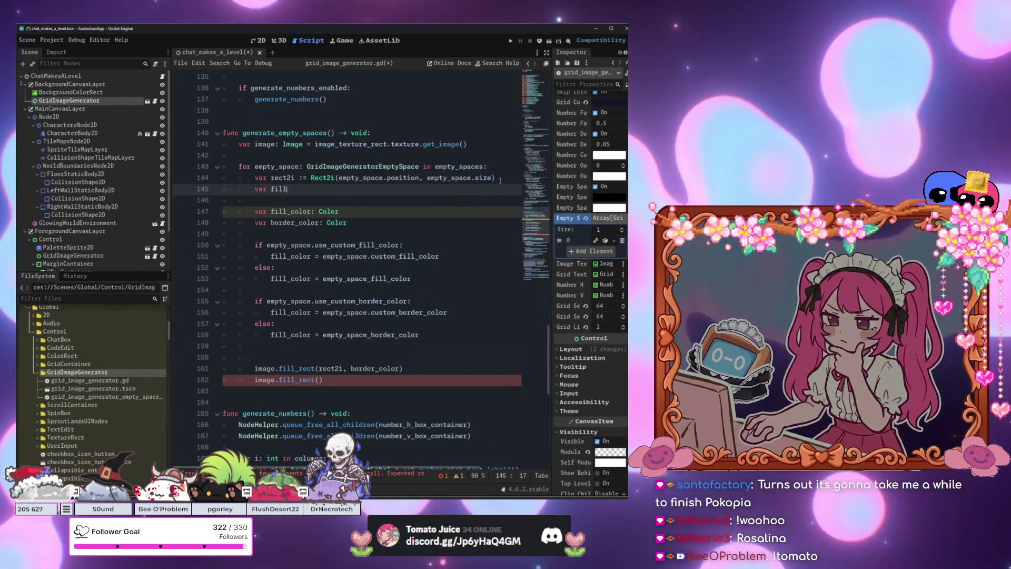
key(Up)
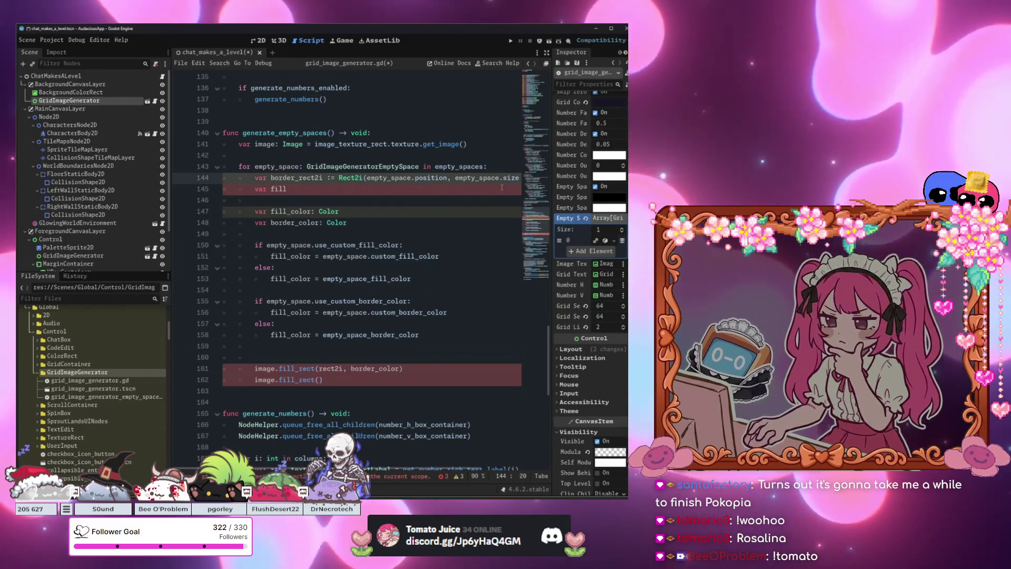
click(364, 313)
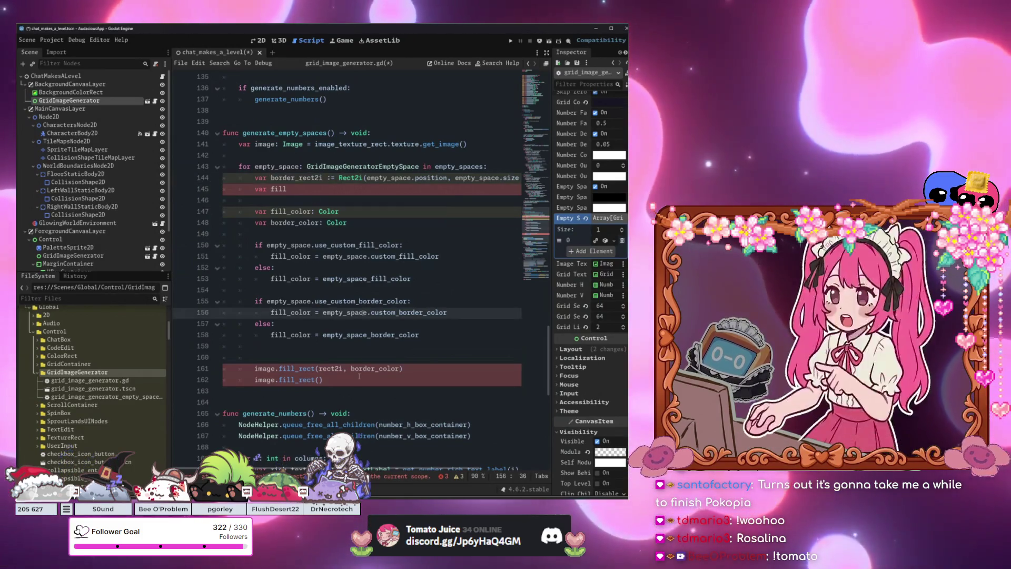
click(319, 369)
text(border_)
- Name the new variable fill_rect2i, undoing the first type annotation attempt
click(318, 189)
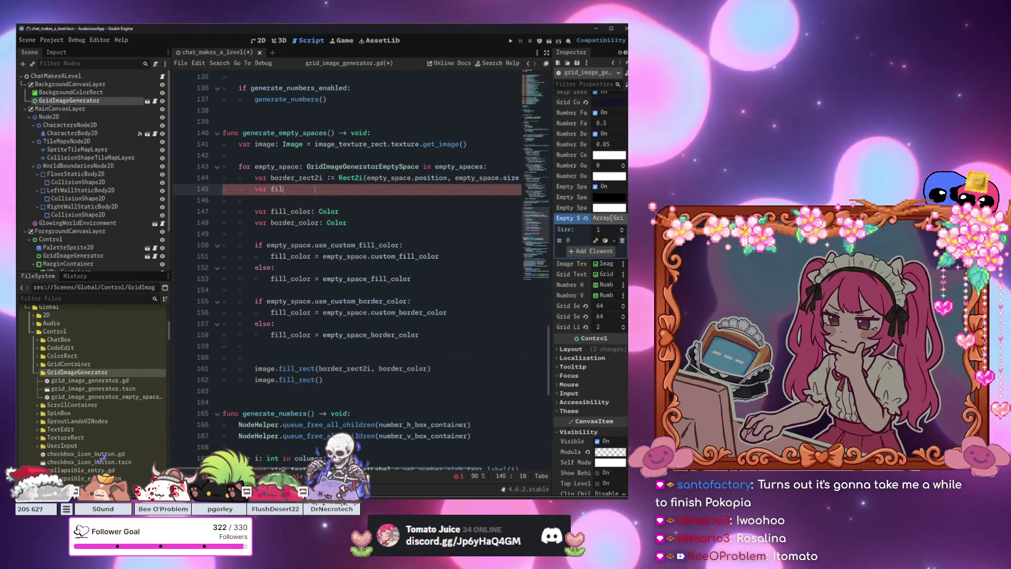
text(i : )
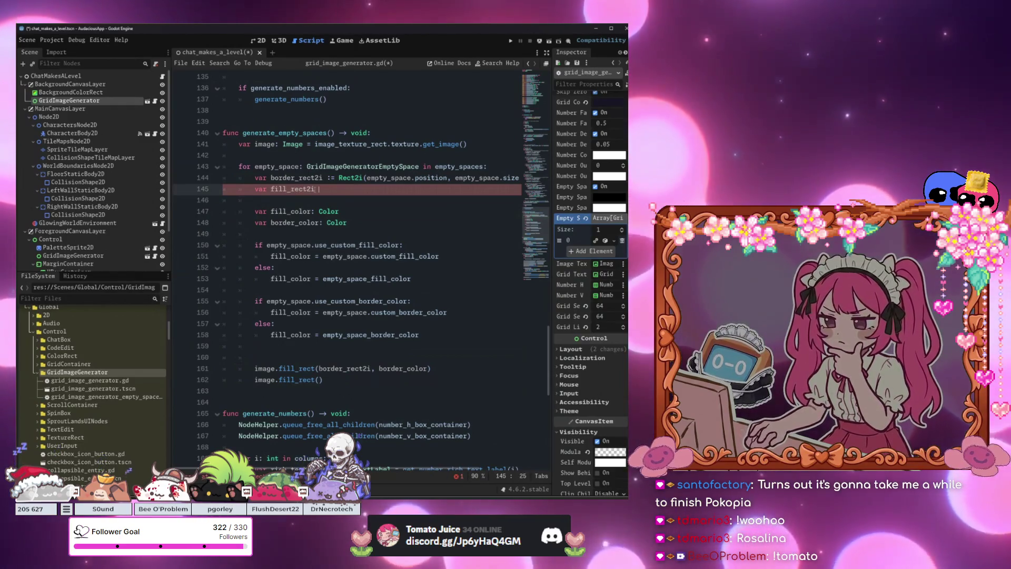
text(= Re)
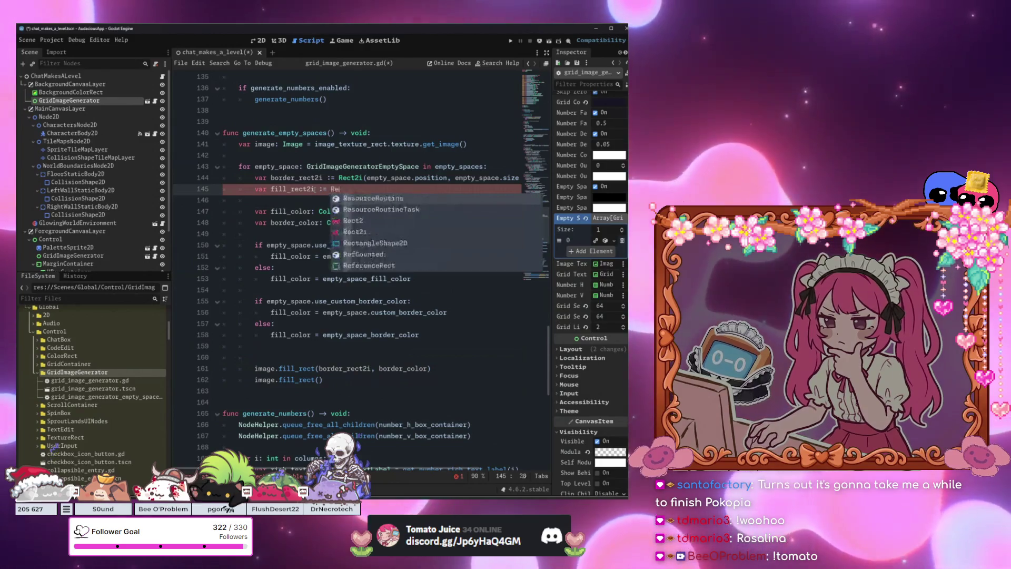
key(Return)
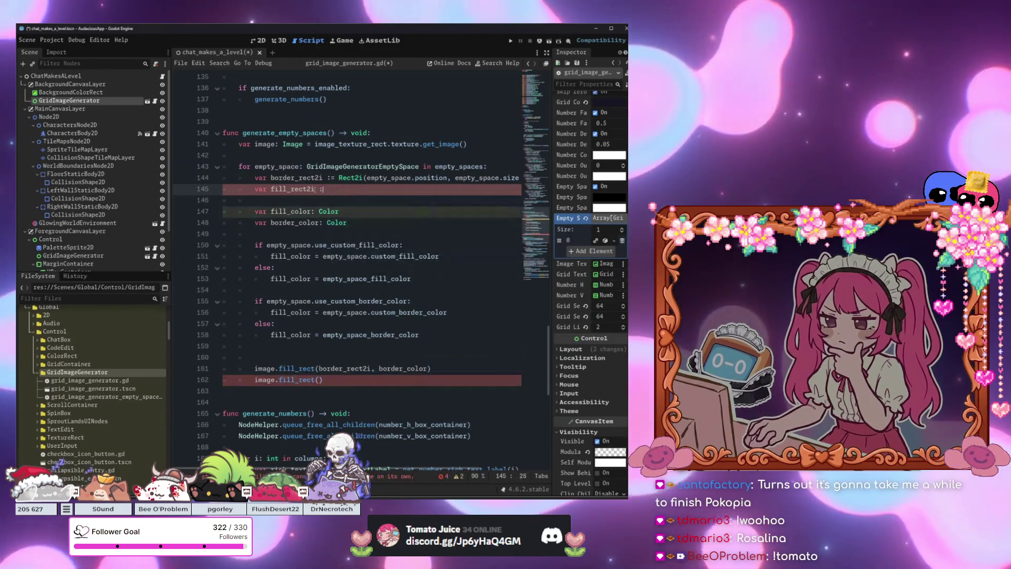
key(ctrl+z)
click(331, 200)
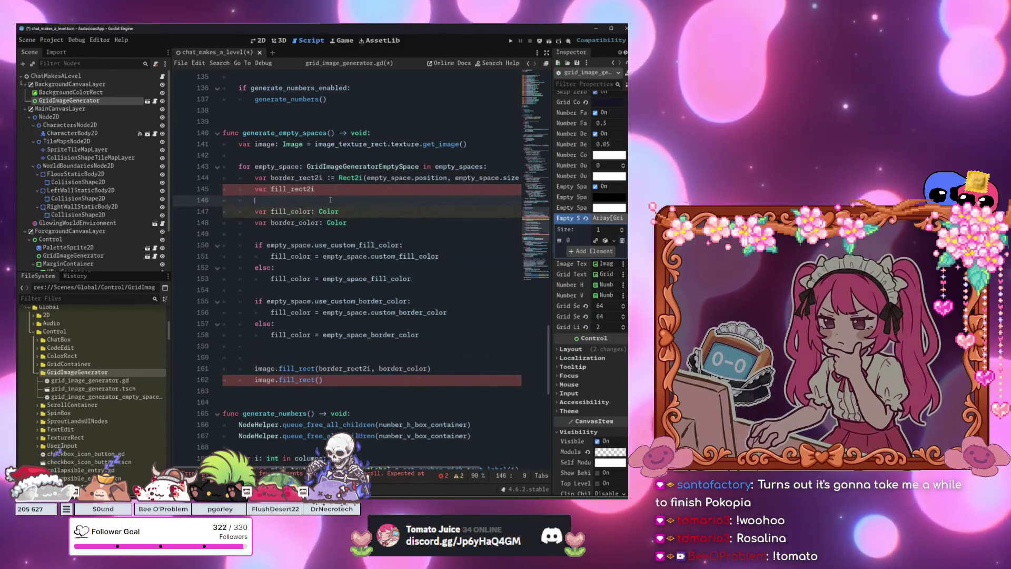
click(336, 191)
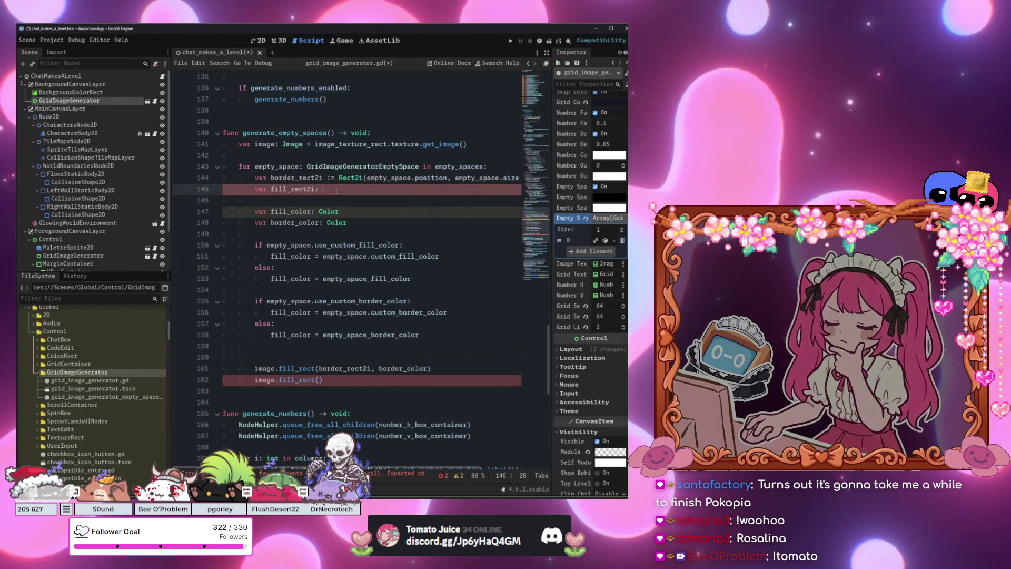
- Give fill_rect2i the Rect2i type and begin an if statement below it
text(: Re)
key(Down)
key(Down)
key(Down)
key(Return)
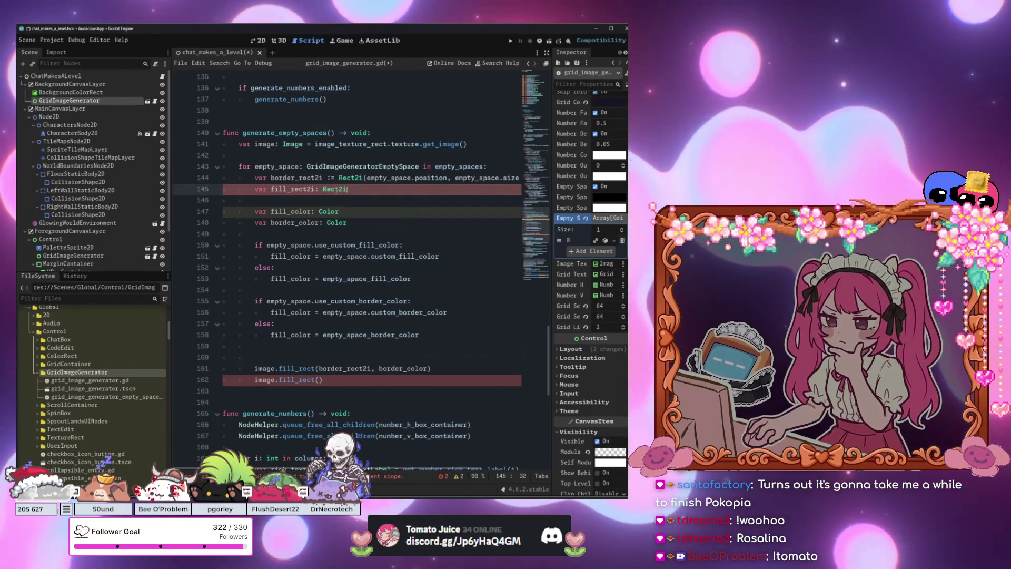
key(Return)
key(Return)
key(Return)
key(Up)
text(if)
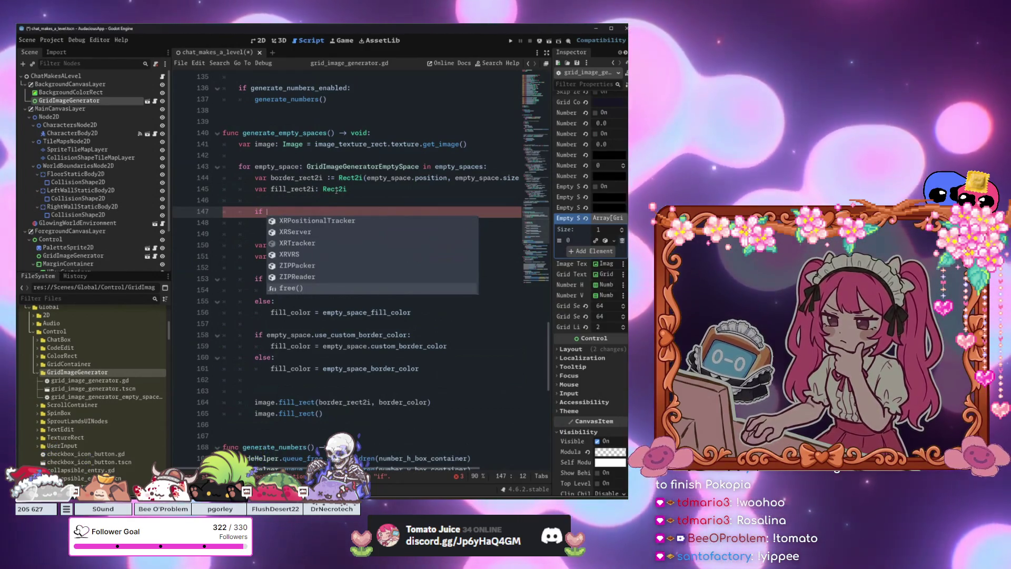
- Insert 'var add_fill: bool = true' on a new line above the bare if
key(Escape)
key(ctrl+shift+Return)
key(Up)
text(var a)
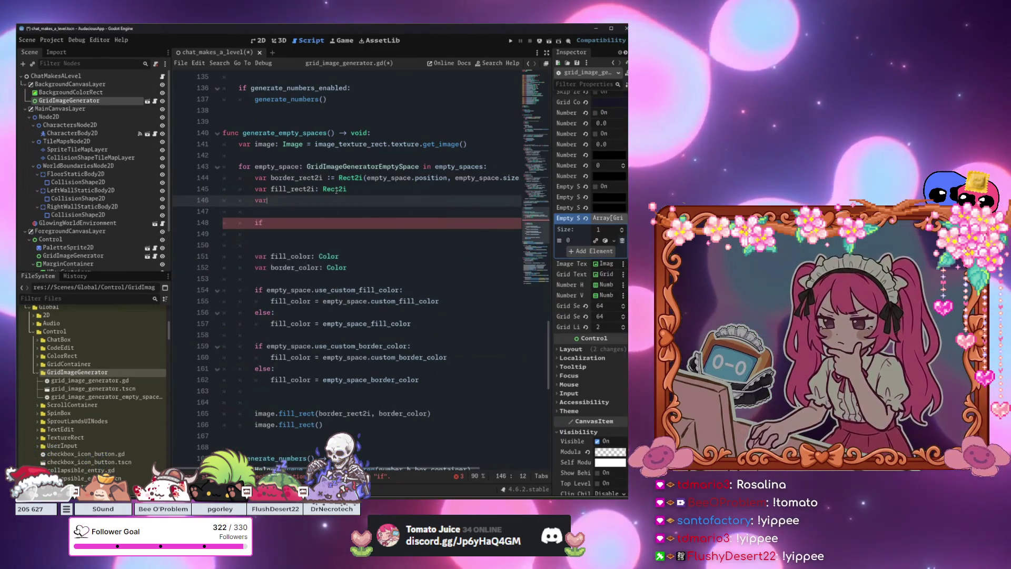
text(dd_f)
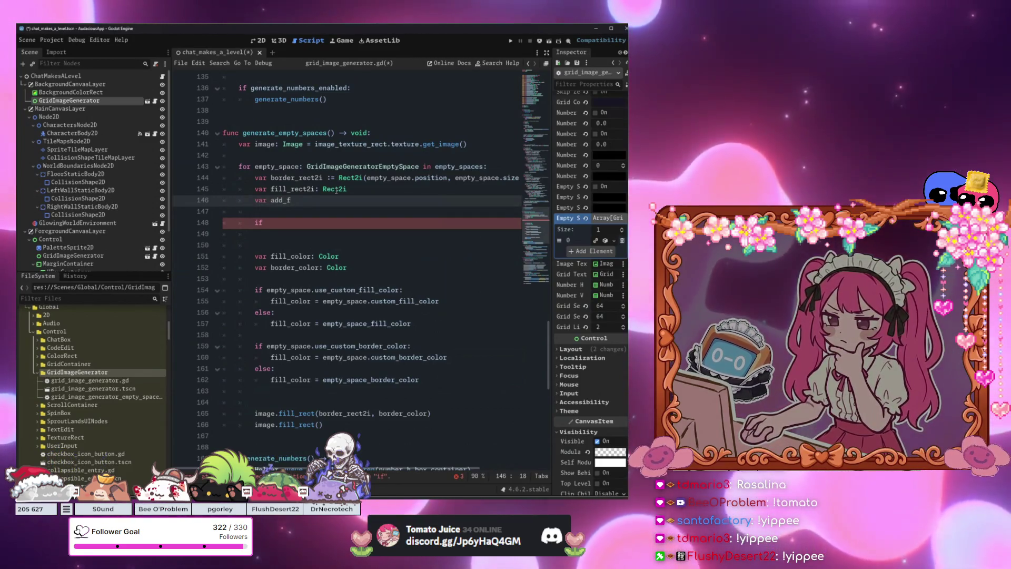
text(ill)
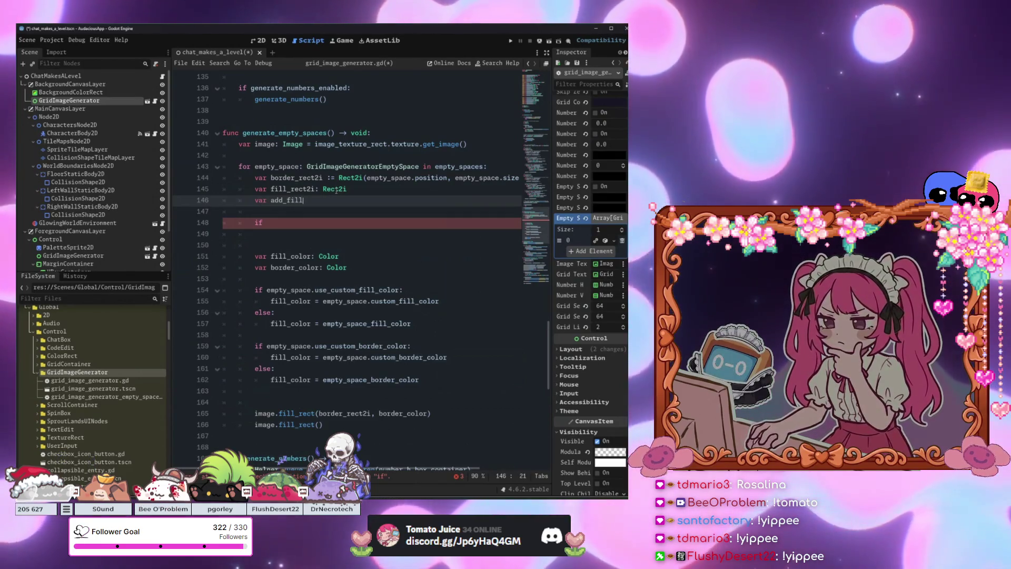
text(: b)
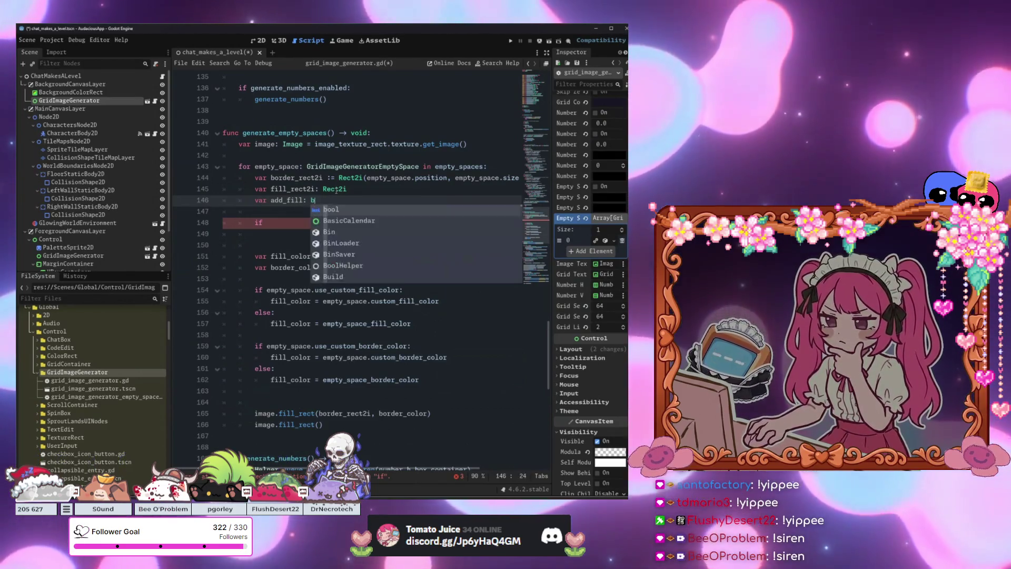
text(ool = tr)
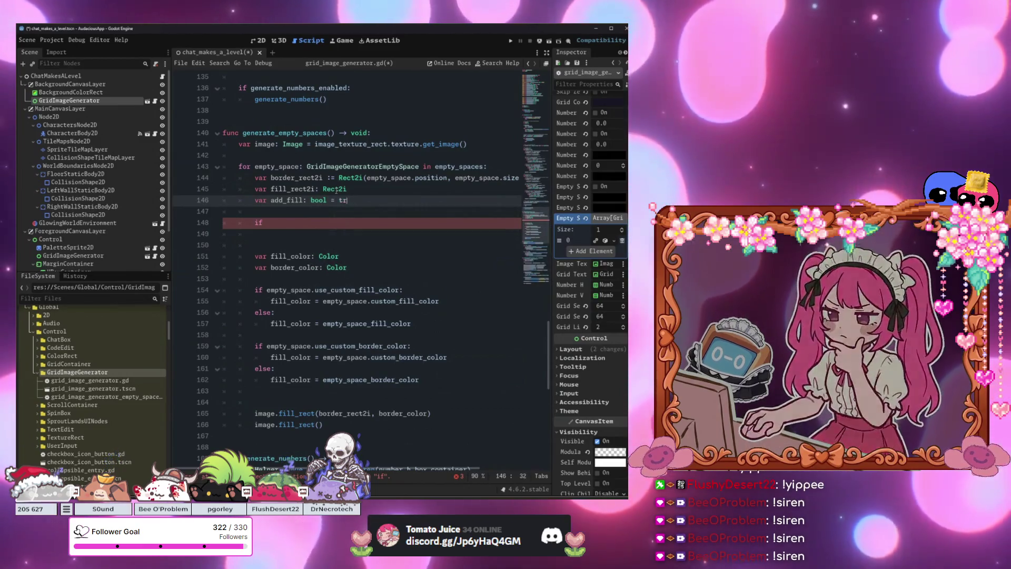
text(ue)
key(Down)
key(Down)
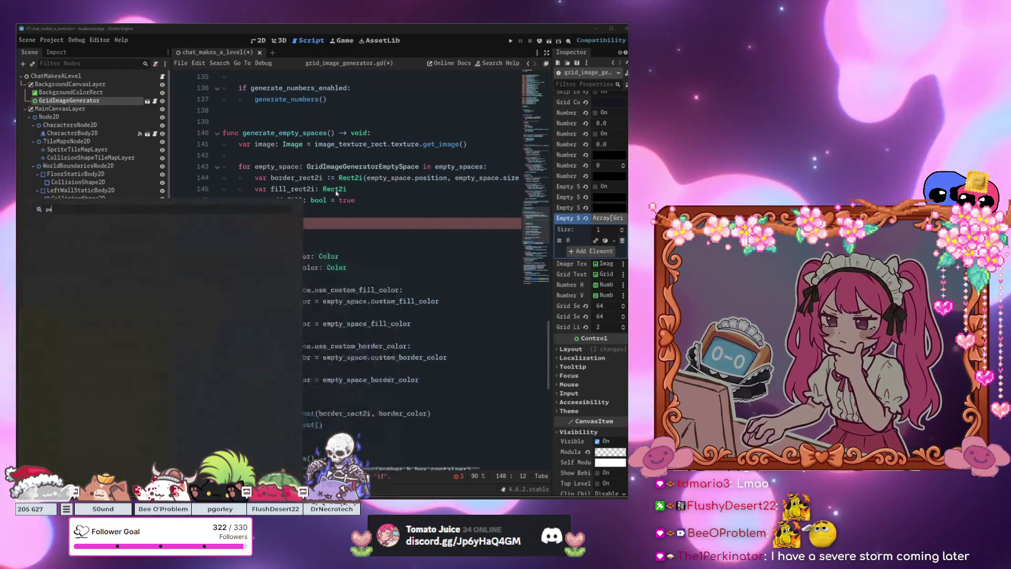
- Fill the whole Paint canvas with black
mouse_move(336, 193)
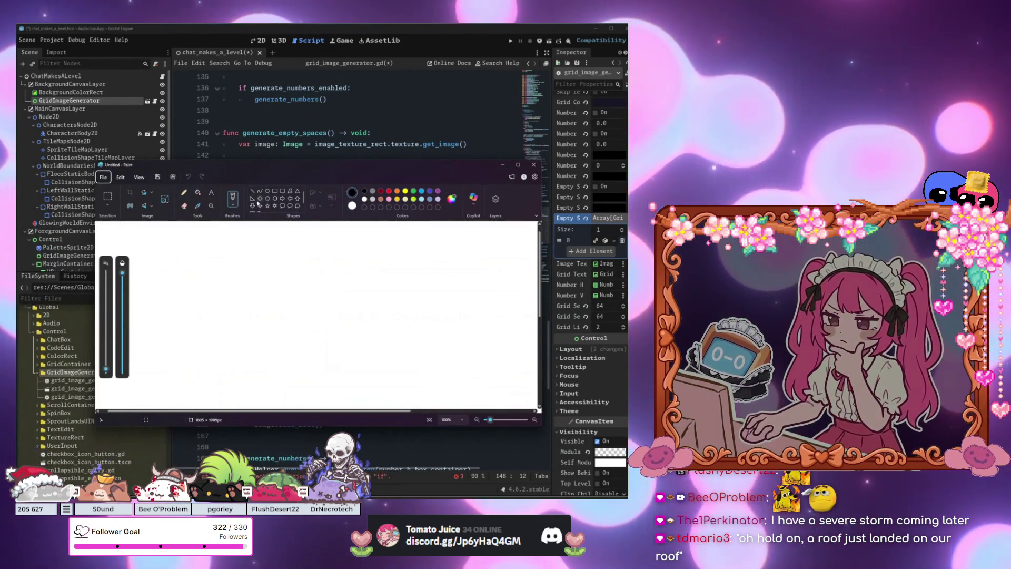
click(198, 192)
click(307, 233)
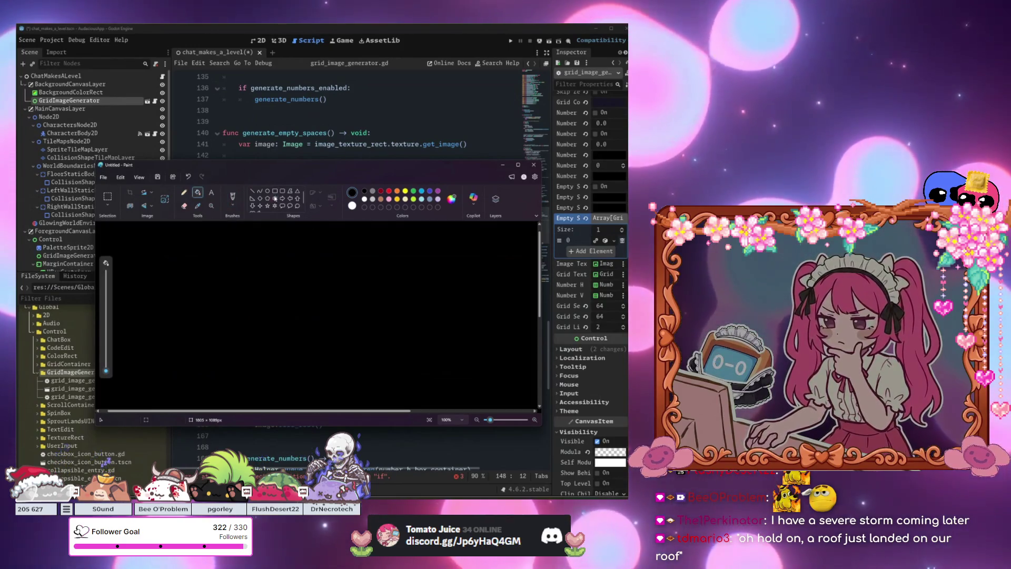
- Draw three nested white rectangles: outer, middle and innermost
drag(264, 273, 359, 373)
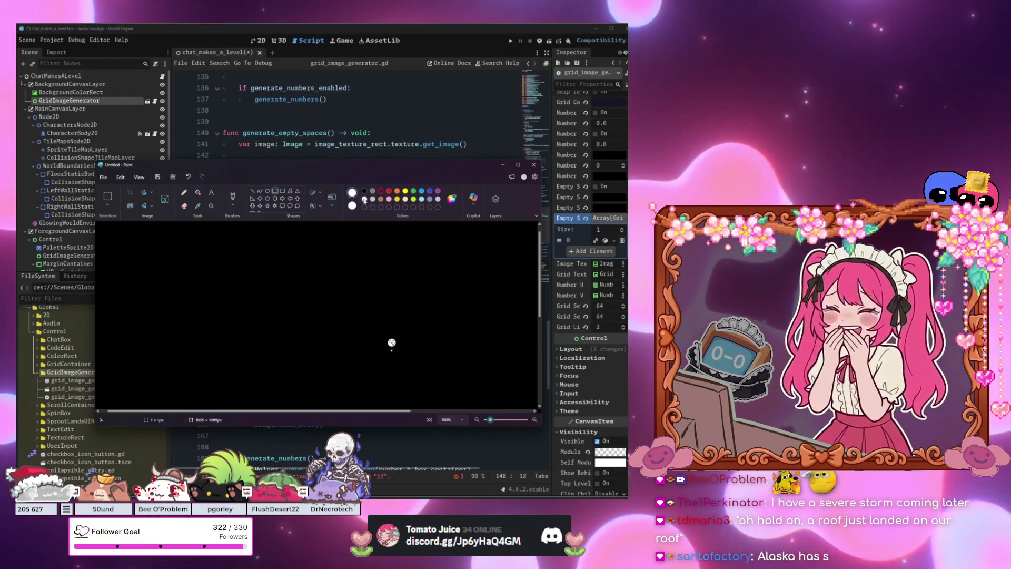
mouse_move(201, 253)
mouse_down()
mouse_move(230, 291)
mouse_move(436, 387)
mouse_up()
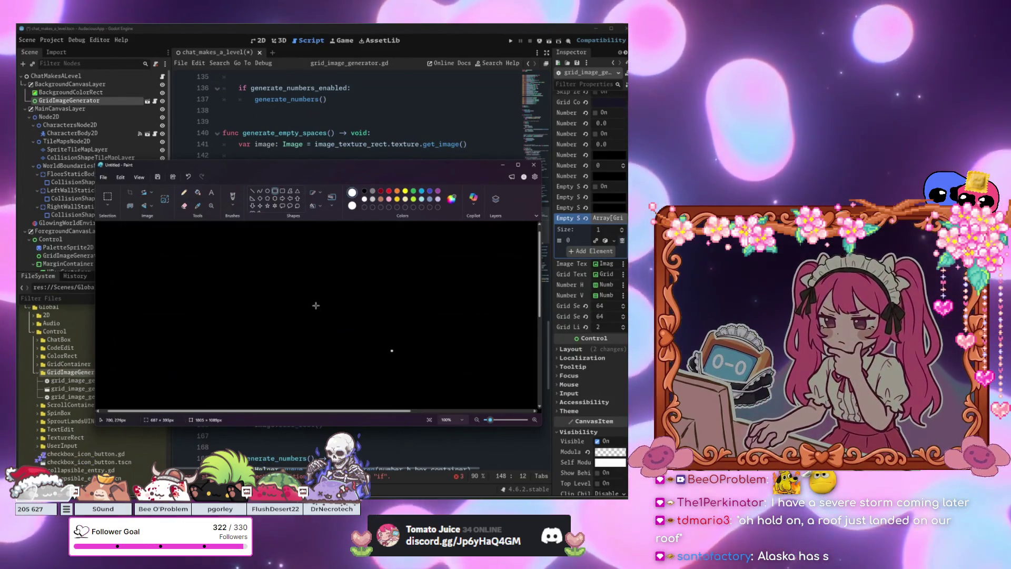
mouse_move(232, 230)
mouse_down()
mouse_move(463, 391)
mouse_move(436, 396)
mouse_up()
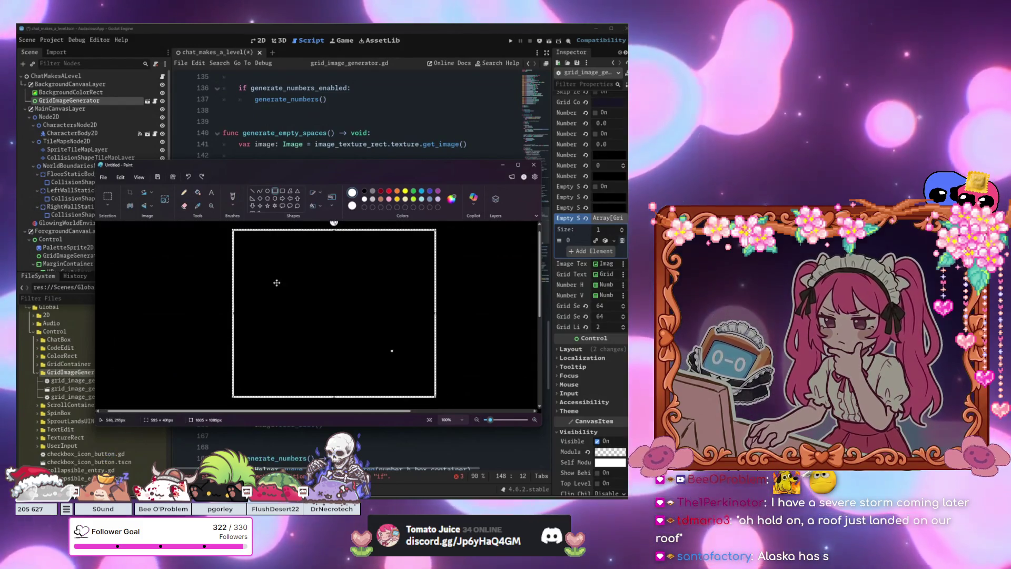
mouse_move(262, 249)
mouse_down()
mouse_move(264, 261)
mouse_move(238, 247)
mouse_move(396, 375)
mouse_up()
click(157, 279)
click(323, 242)
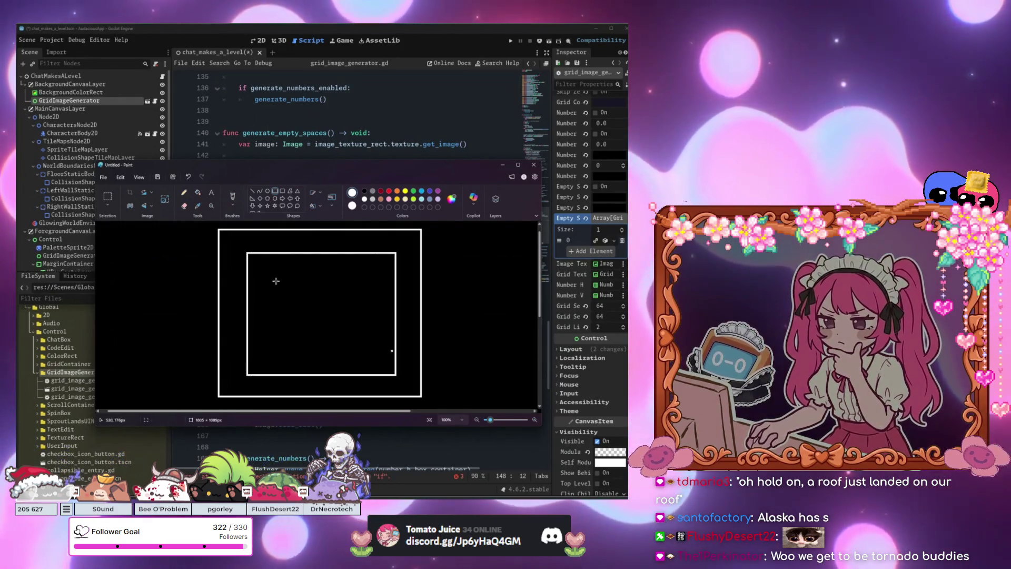
drag(276, 281, 372, 352)
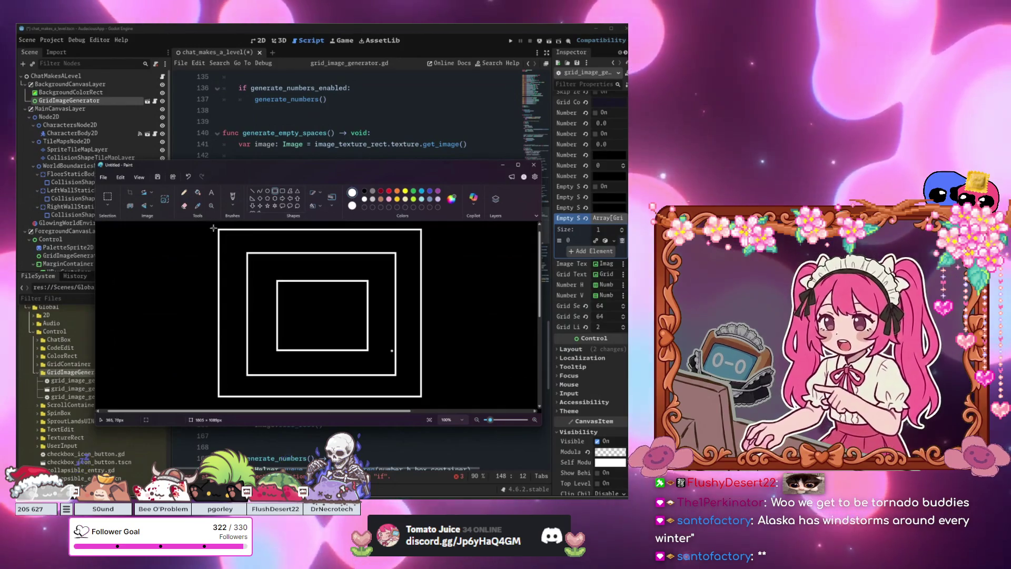
- Brush two horizontal lines across the inner rectangle, zoom to 80%, and start a corner label
click(233, 199)
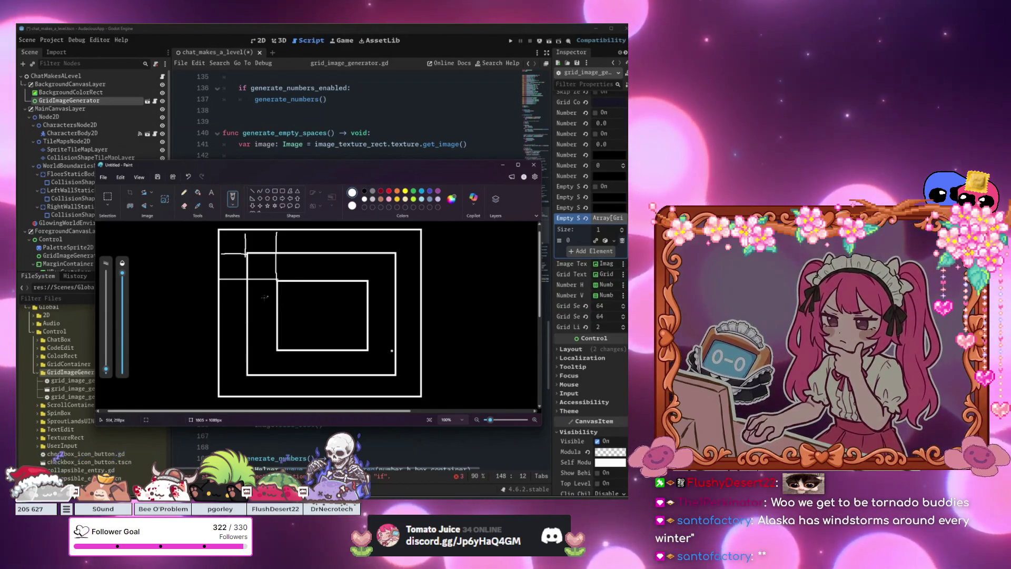
drag(282, 302, 367, 302)
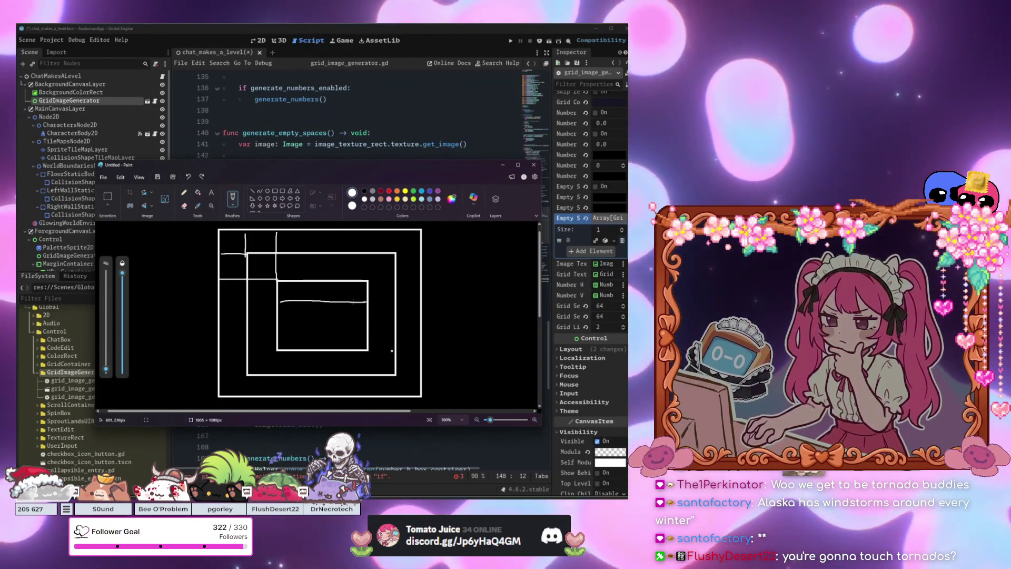
drag(279, 325, 369, 324)
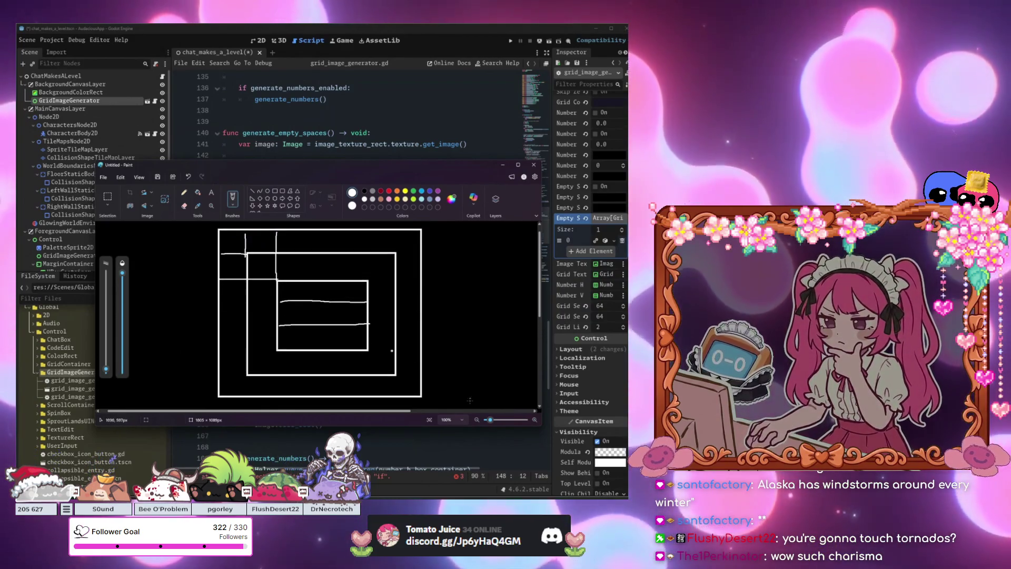
click(477, 420)
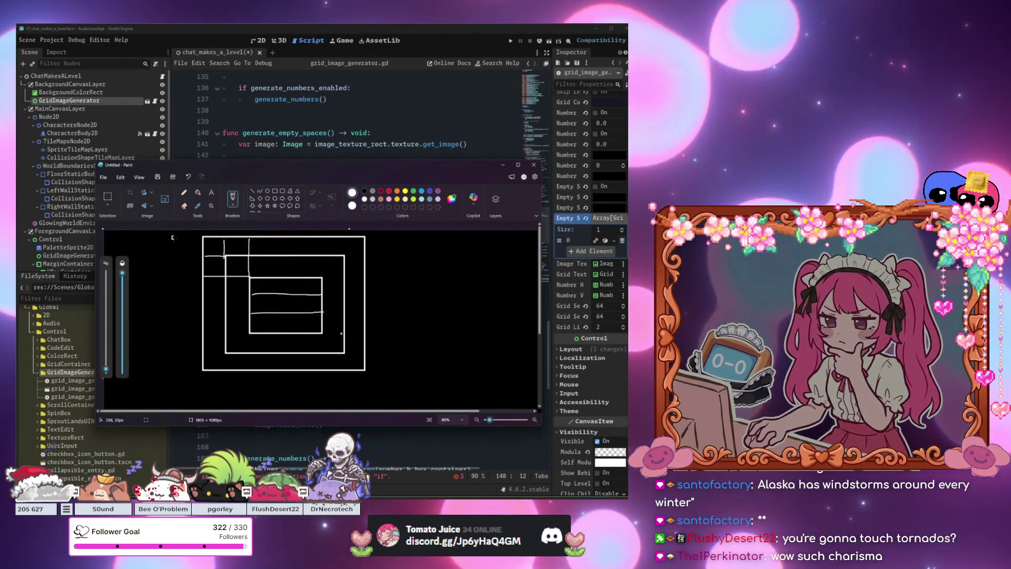
drag(181, 235, 180, 241)
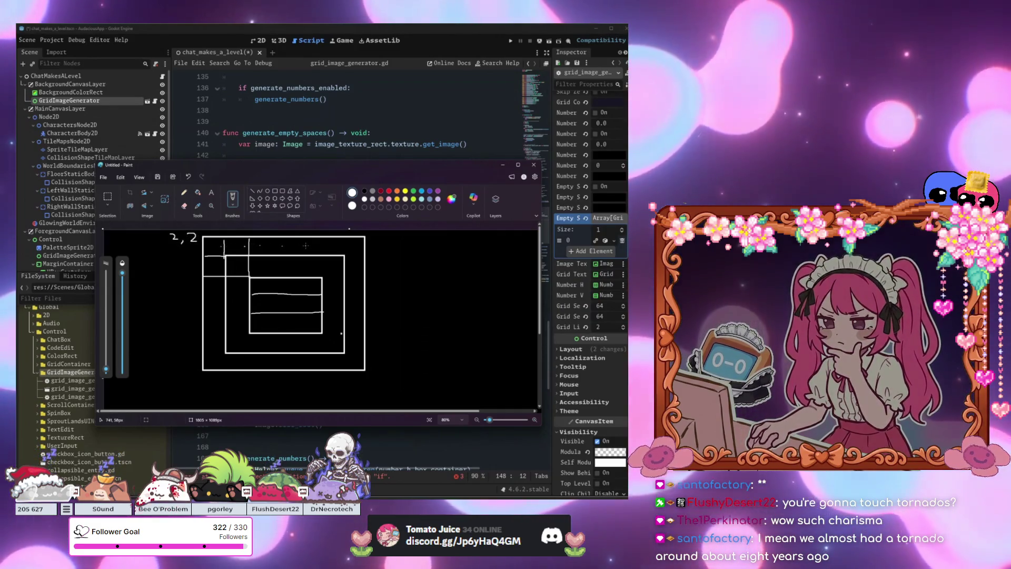
- Label the corners 2,2 and 9,9 and write 7 beside the sketch, undoing stray strokes
click(357, 244)
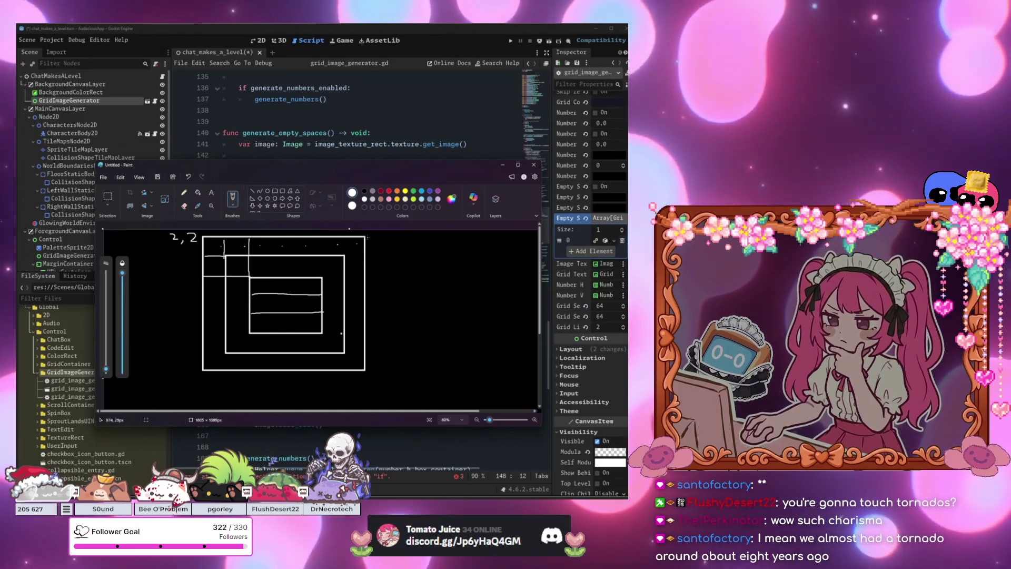
key(ctrl+z)
key(ctrl+z)
key(ctrl+z)
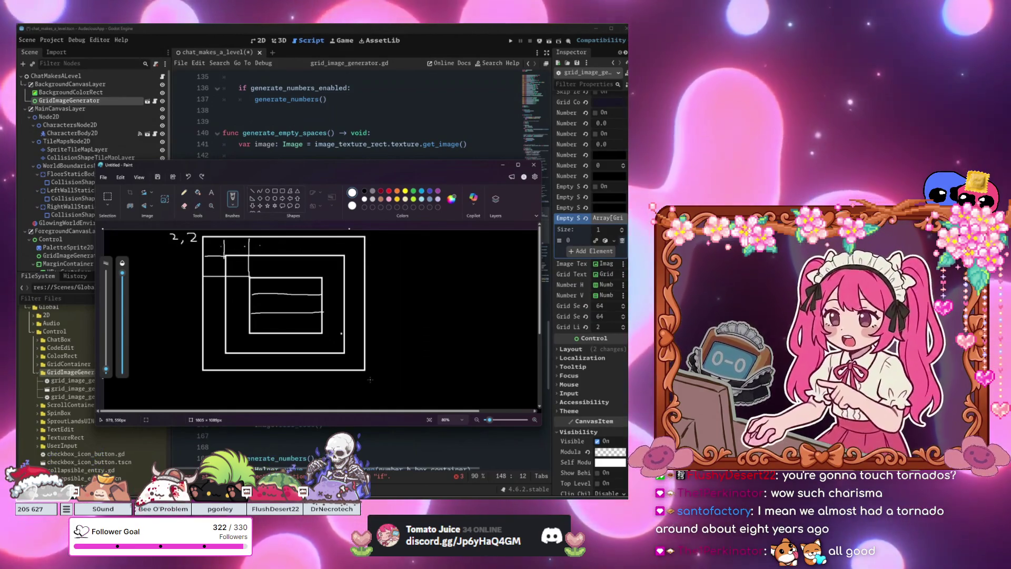
drag(371, 377, 380, 389)
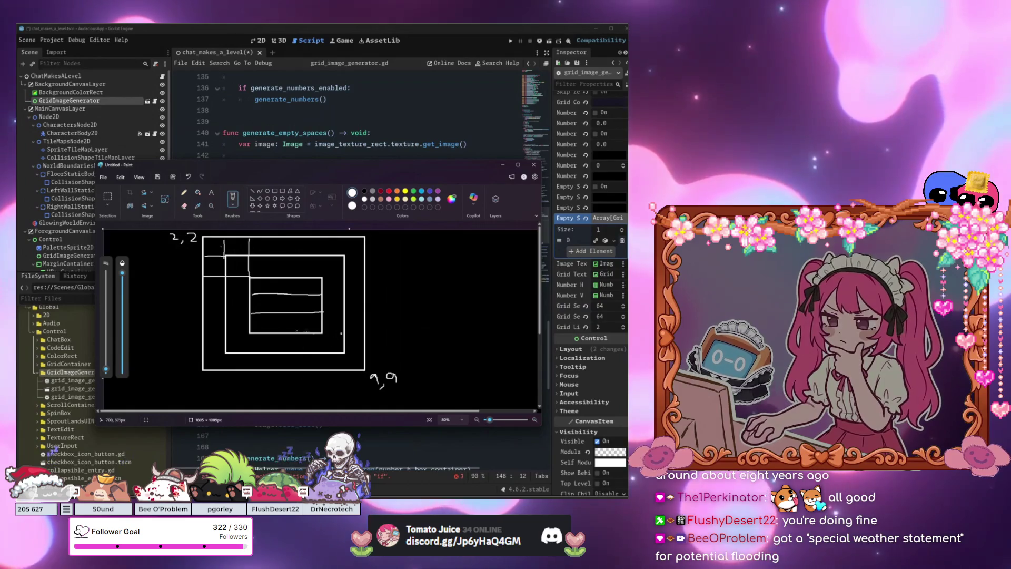
drag(444, 338, 453, 351)
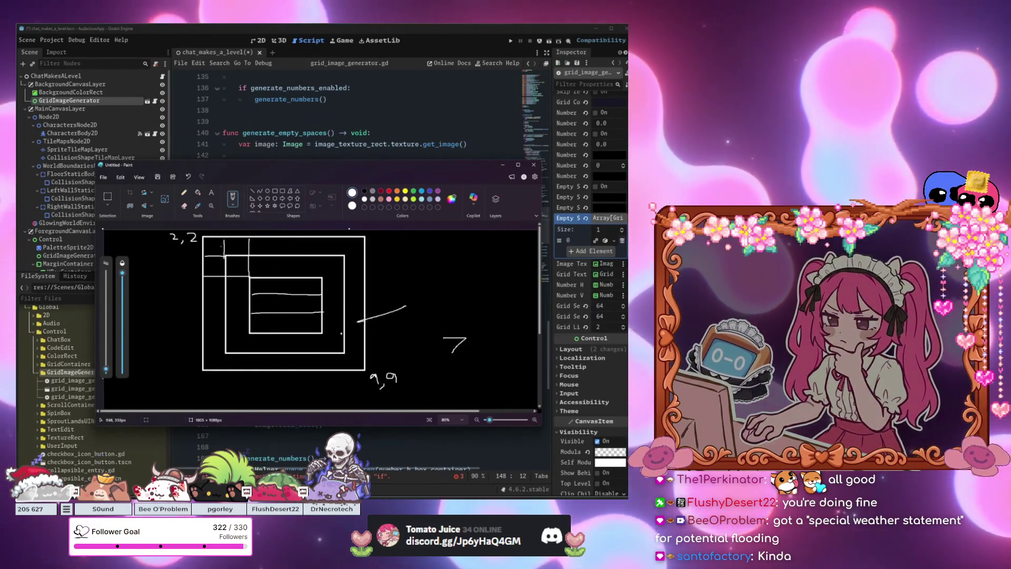
key(ctrl+z)
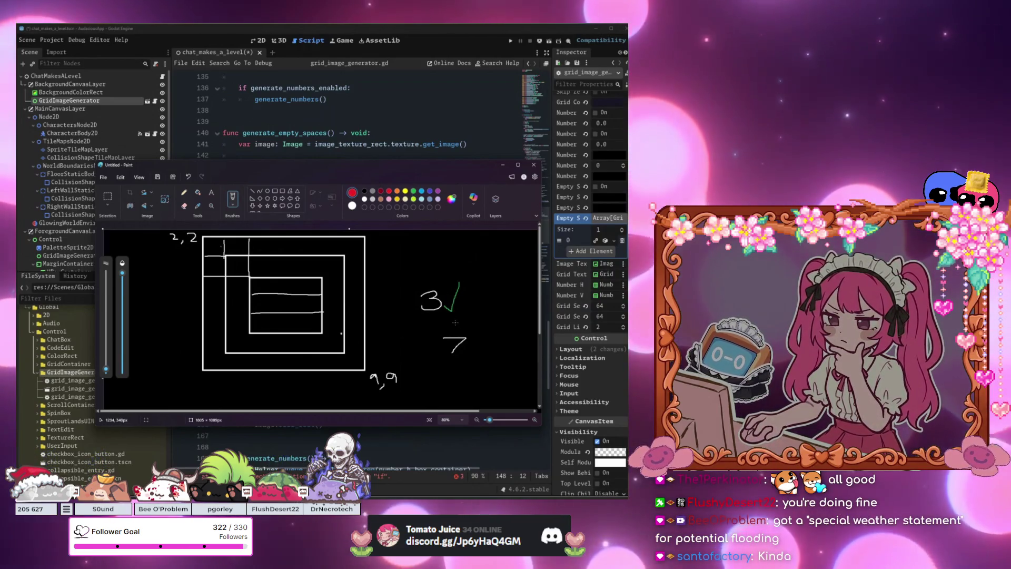
- Mark the failing case with a red X and 4, write 'if 3*2<7', then return to Godot
drag(444, 319, 461, 329)
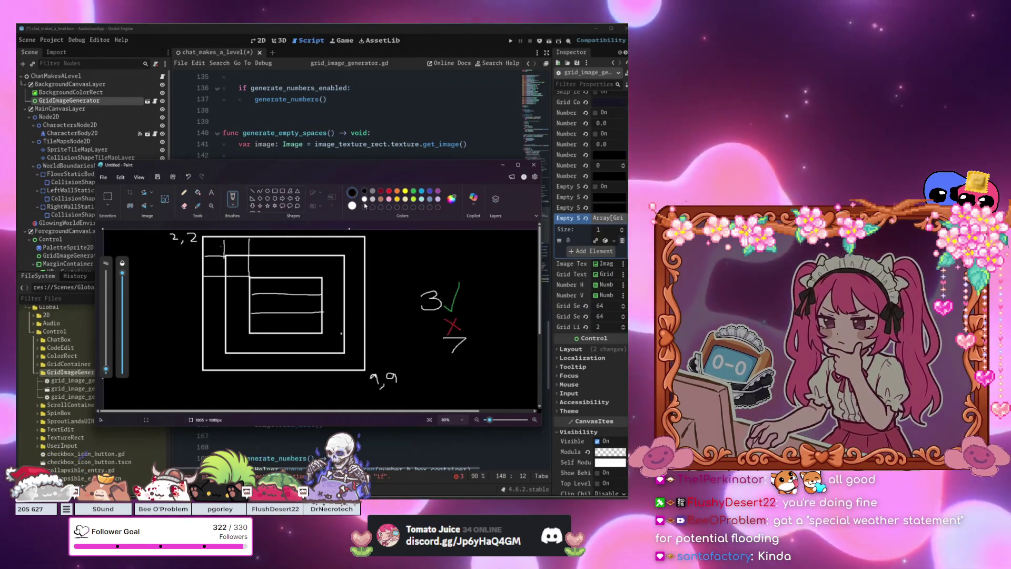
drag(426, 316, 437, 325)
drag(435, 315, 437, 333)
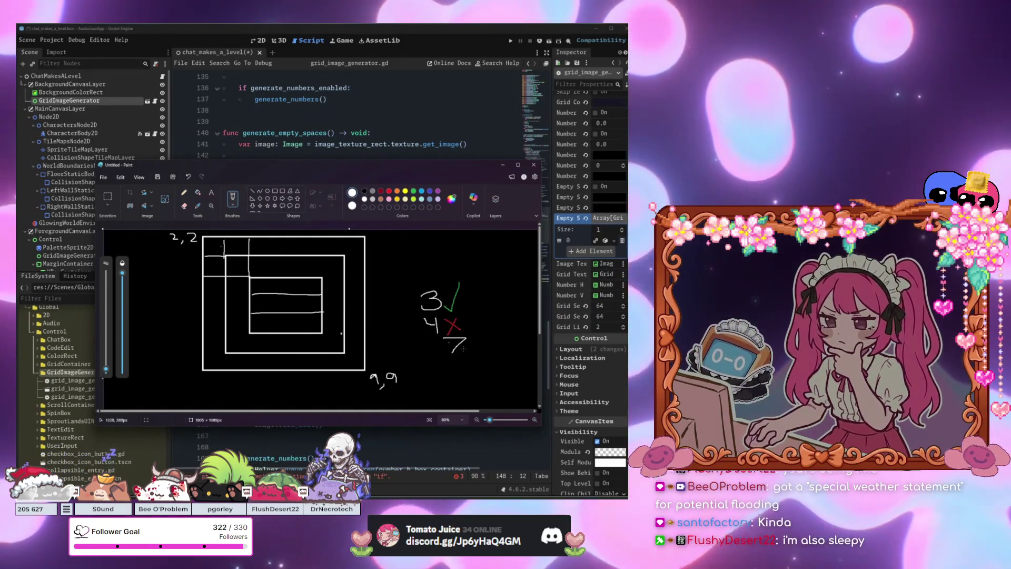
mouse_move(415, 243)
mouse_down()
mouse_move(407, 260)
mouse_move(425, 253)
mouse_up()
click(406, 244)
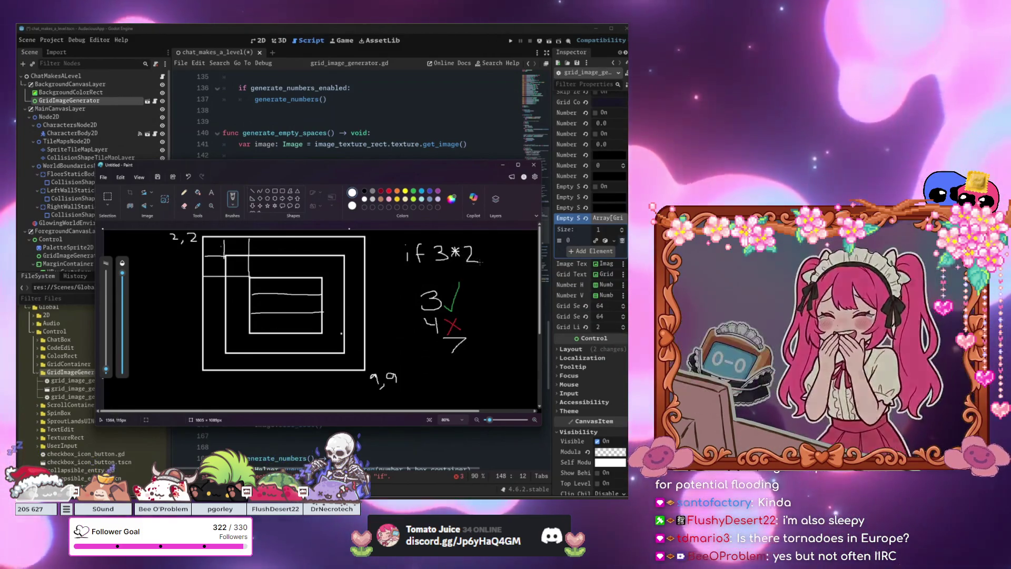
mouse_move(497, 246)
mouse_down()
mouse_move(497, 260)
mouse_move(510, 243)
mouse_up()
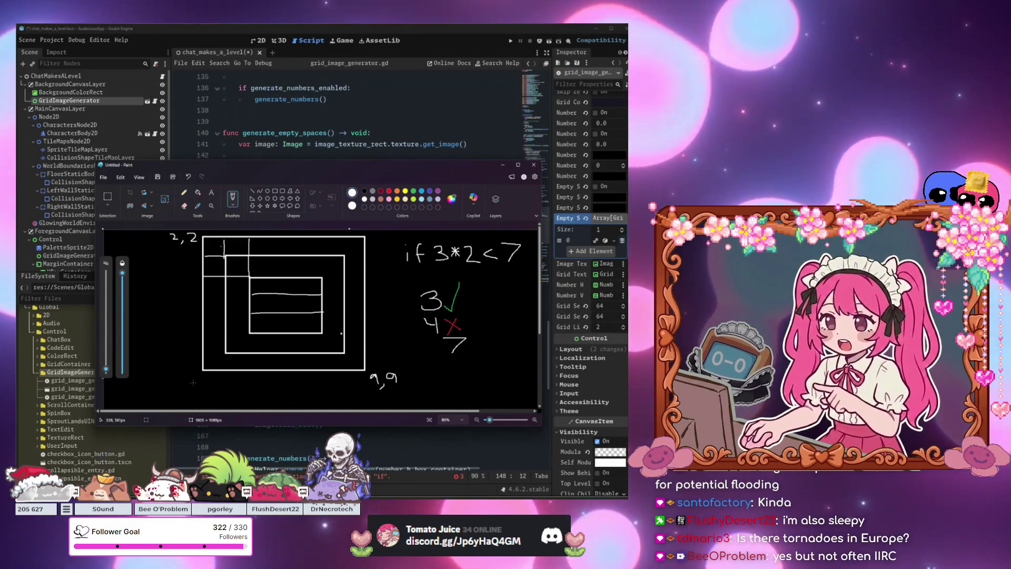
key(alt+Tab)
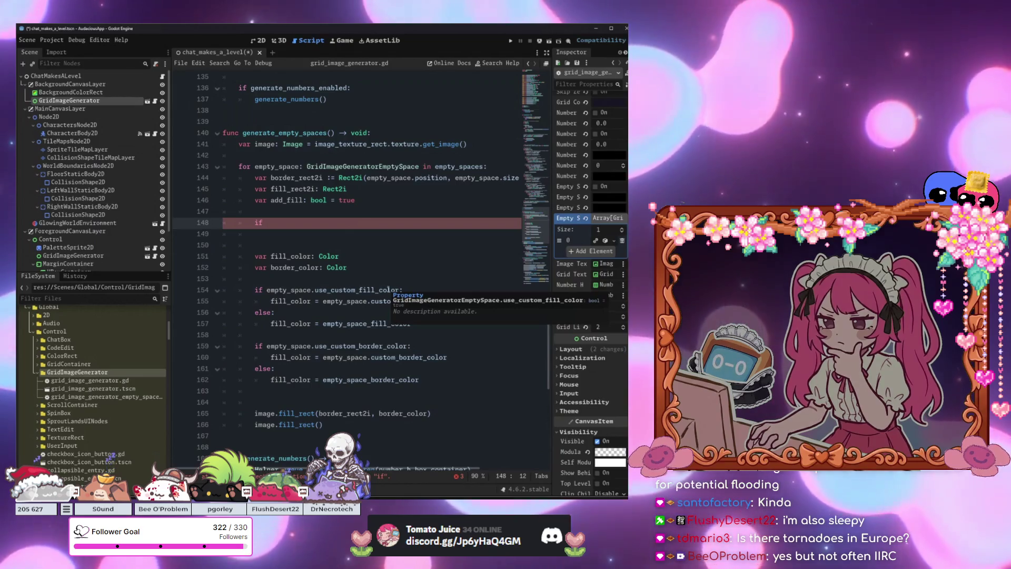
- Replace the unfinished line 148 with the start of 'if empty_space.size'
key(BackSpace)
key(BackSpace)
key(BackSpace)
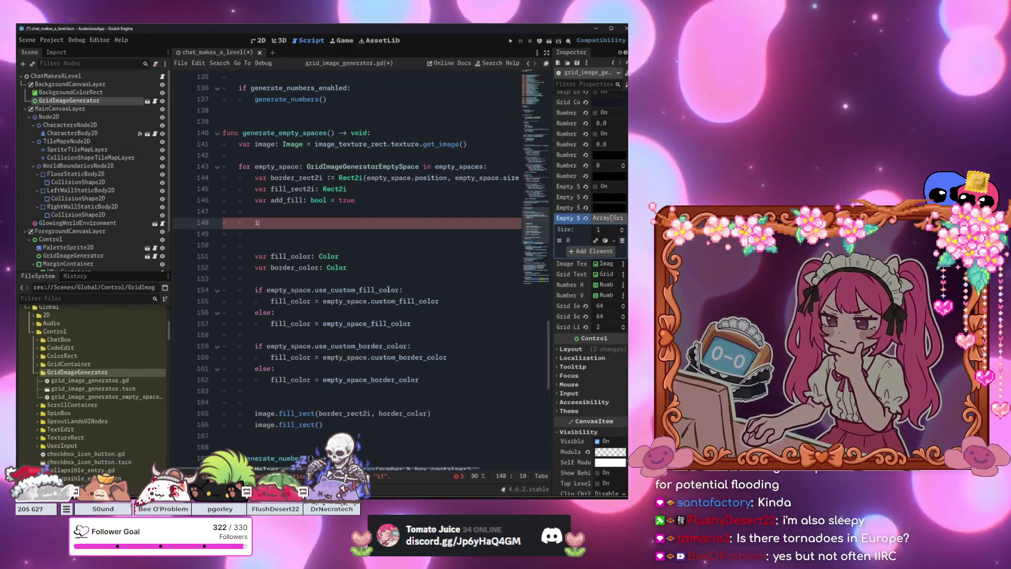
text(var)
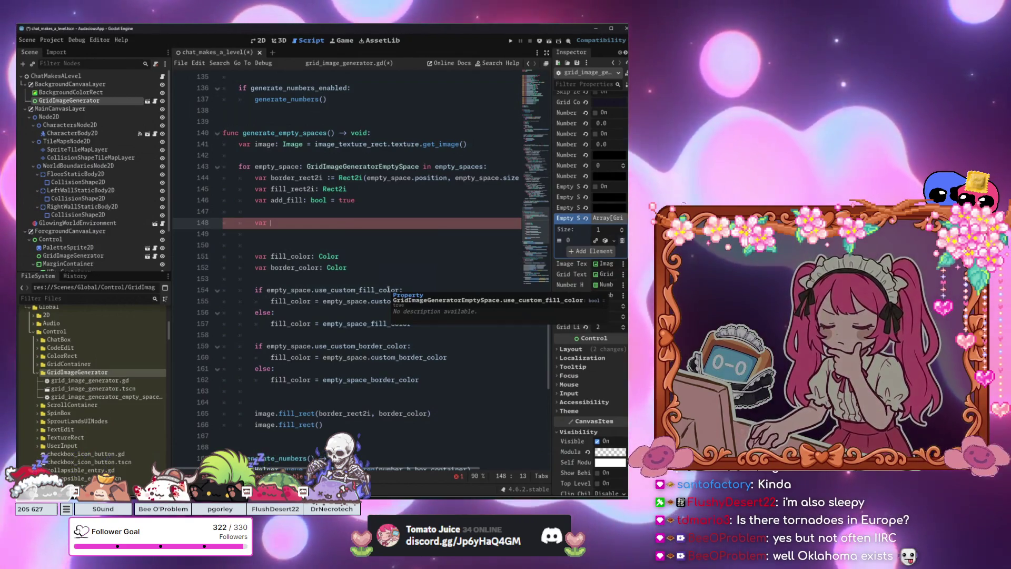
key(BackSpace)
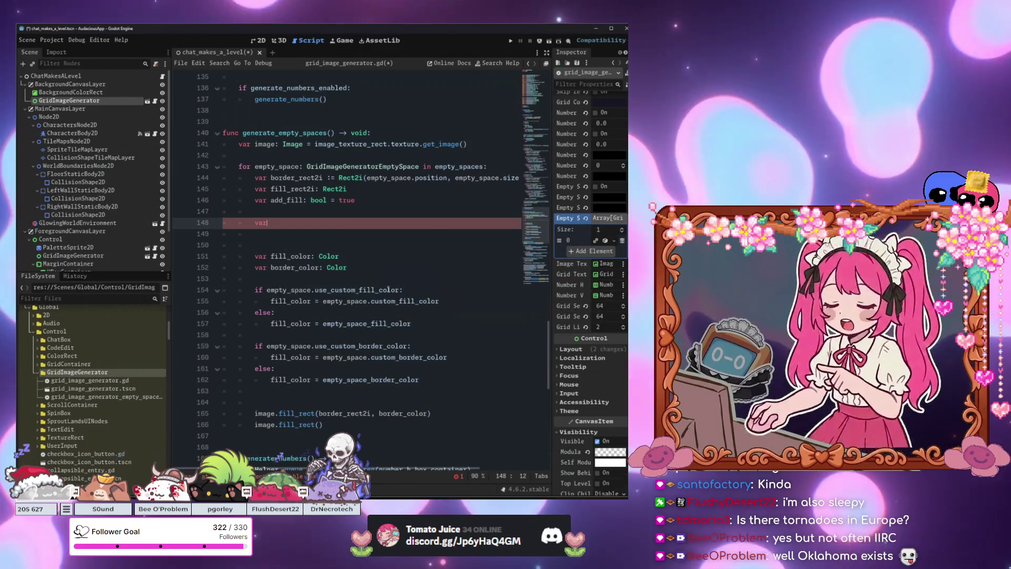
text(if em)
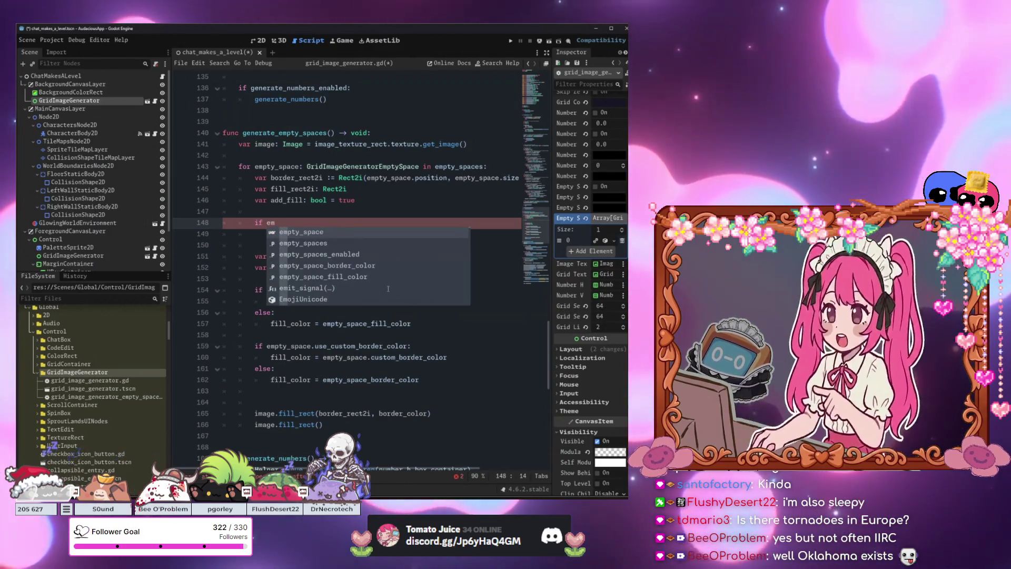
key(Return)
text(.)
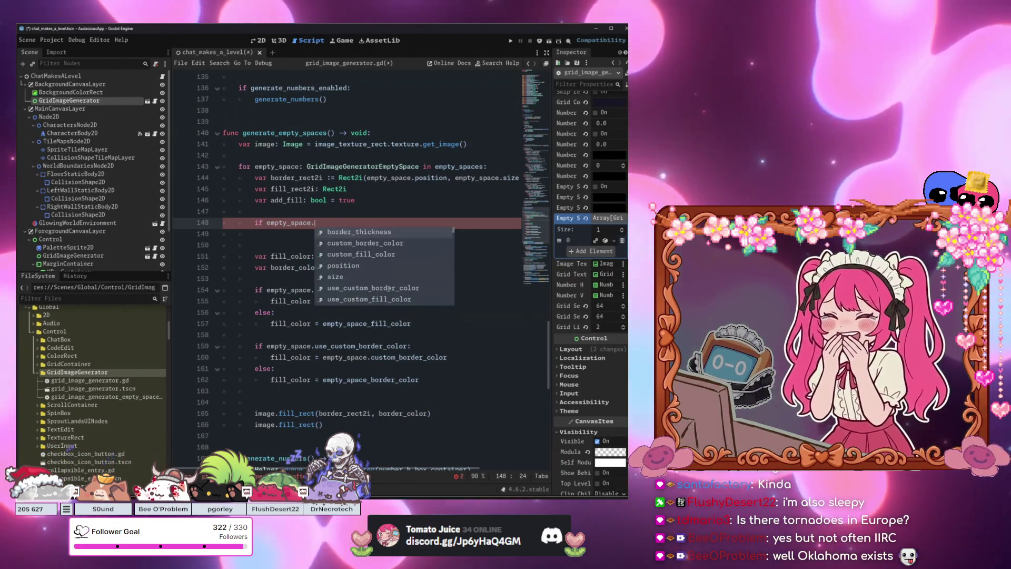
text(si)
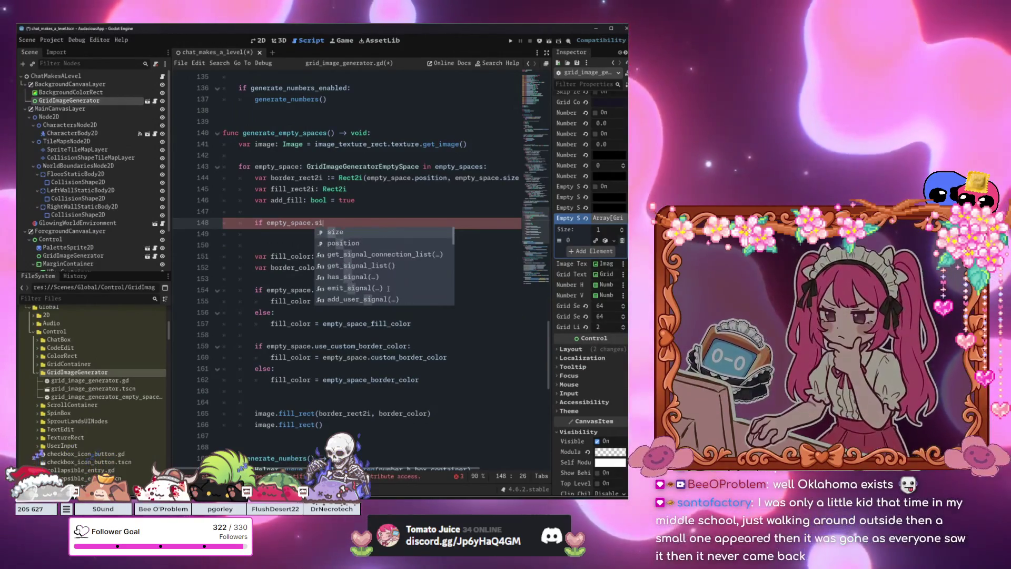
key(Return)
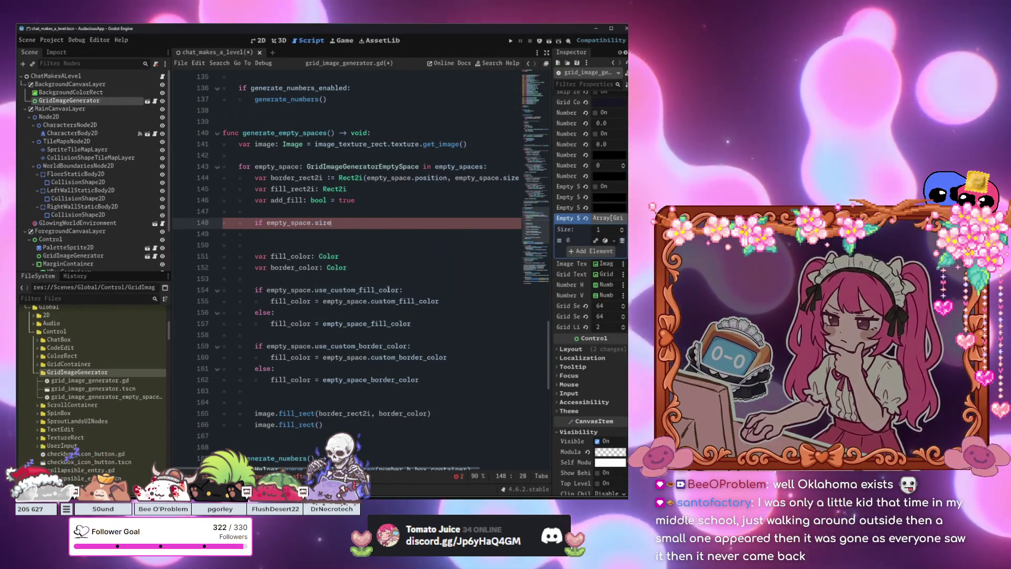
- Complete the condition 'empty_space.size.x < empty_space.border_thickness * 2:'
text(.x)
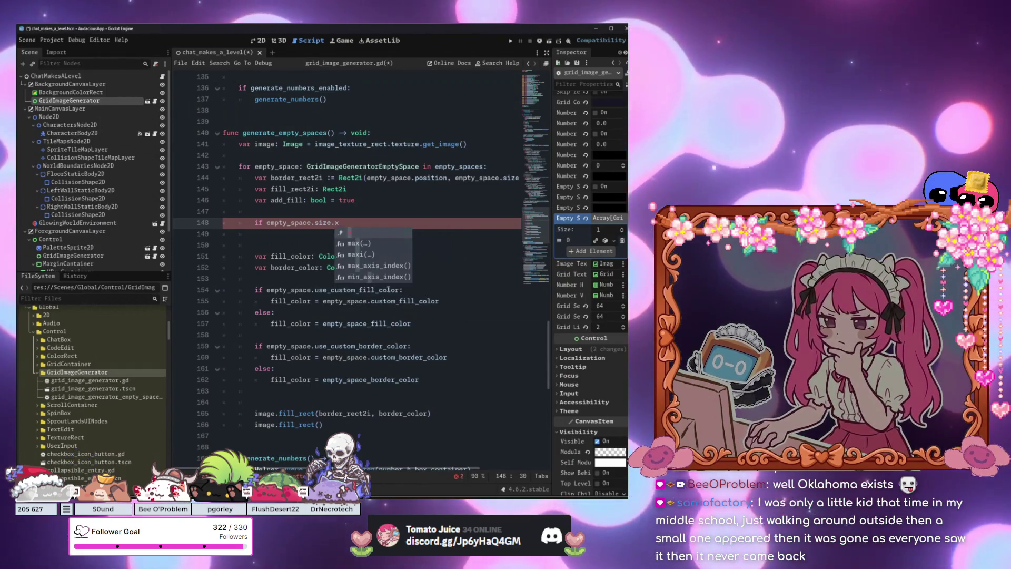
text( %)
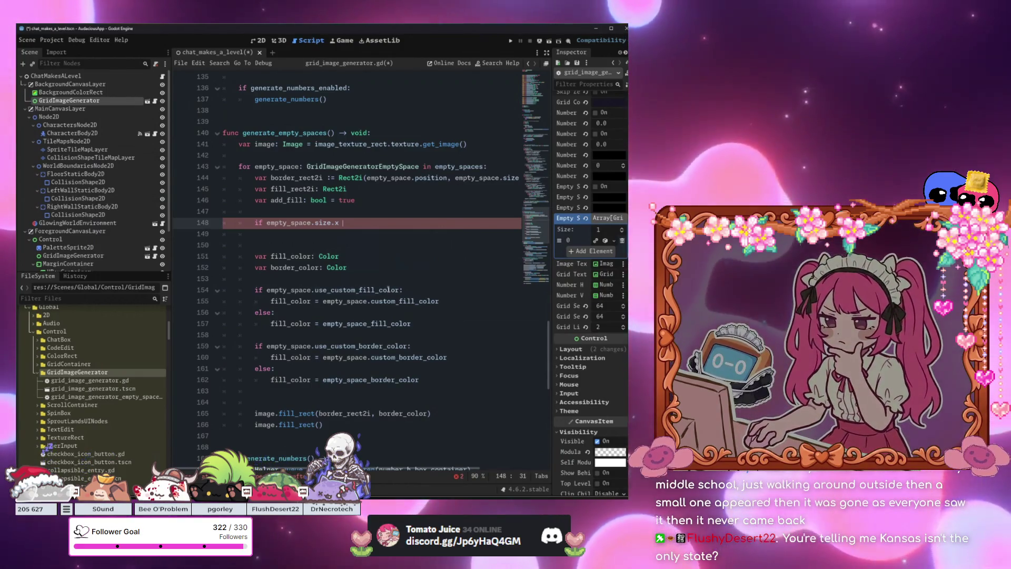
key(BackSpace)
text(>)
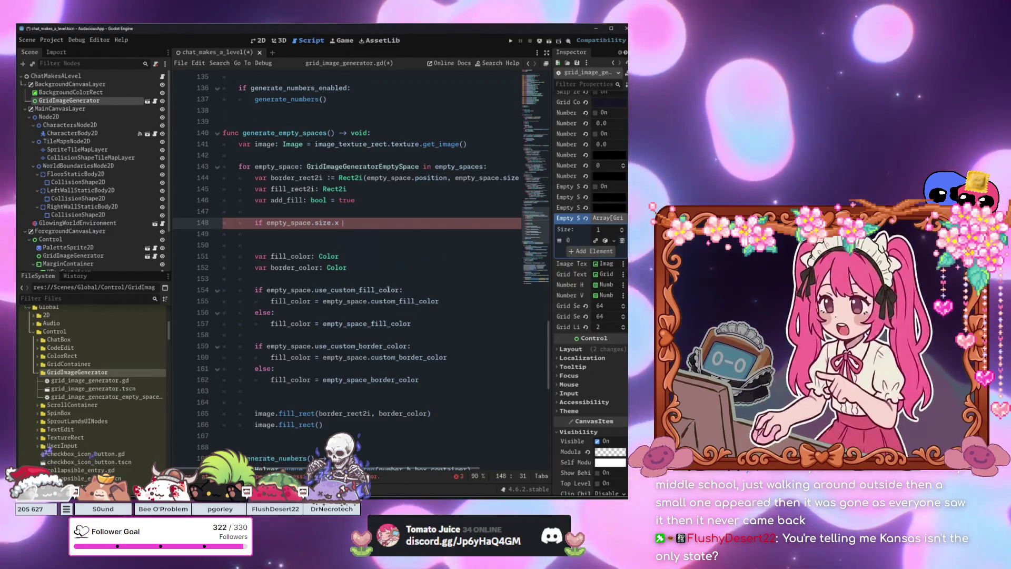
key(BackSpace)
text(< )
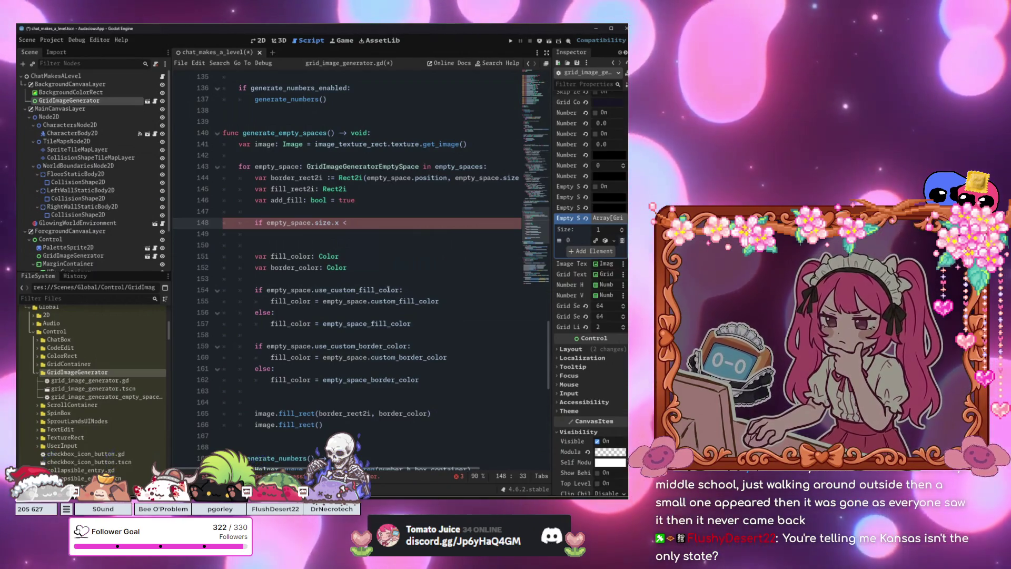
text(em)
key(Return)
text(.o)
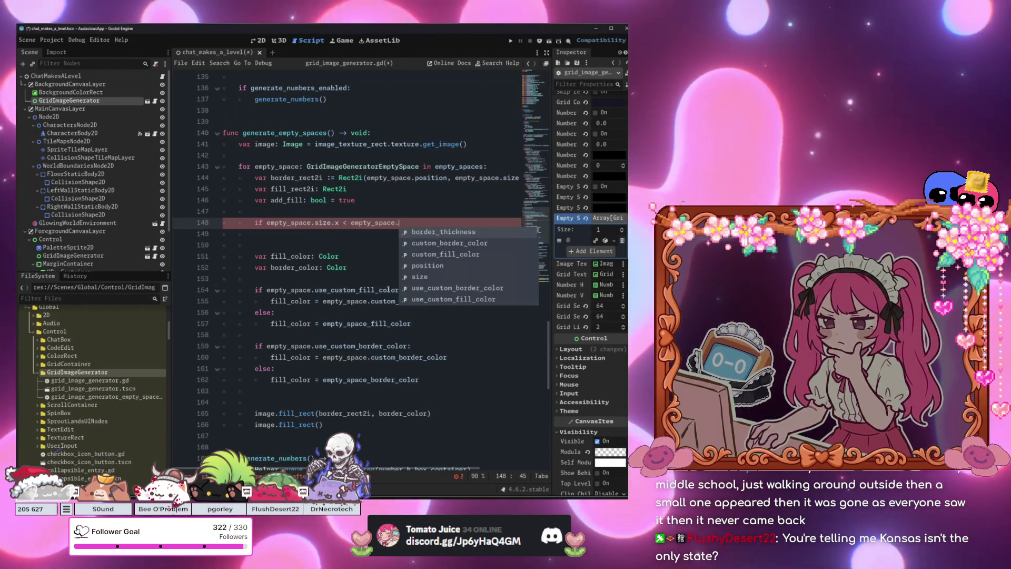
key(BackSpace)
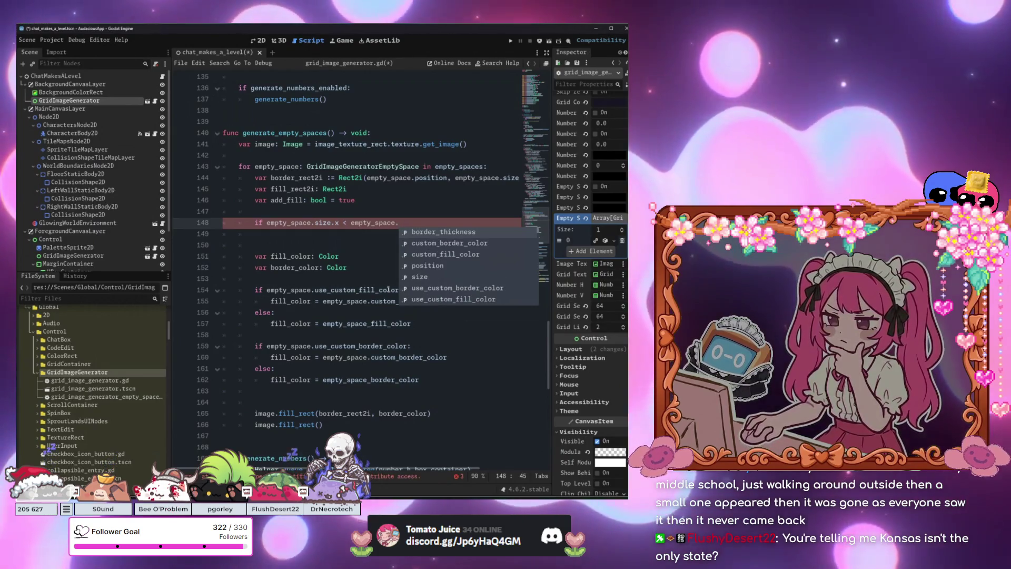
key(Return)
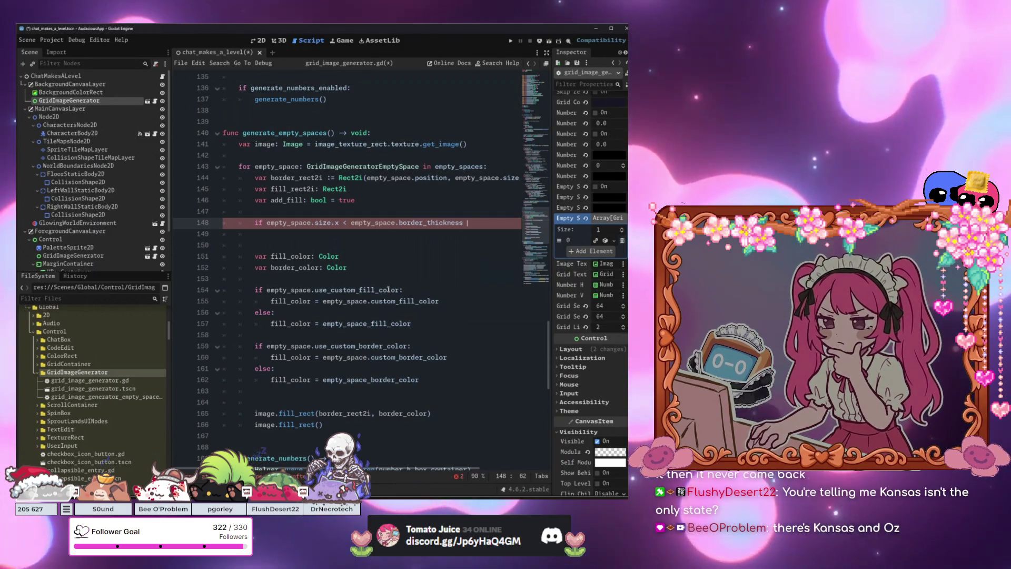
text(2)
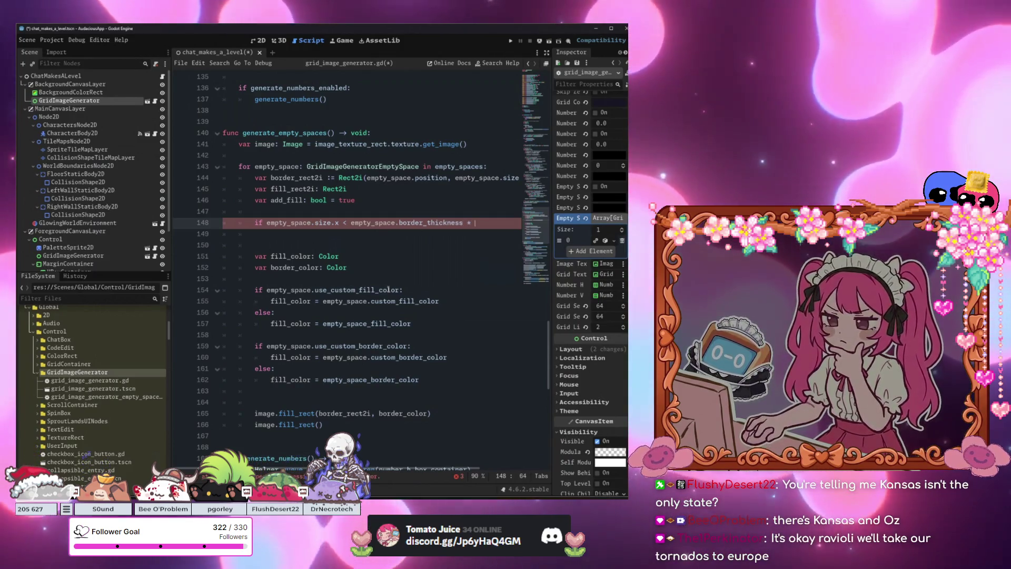
text(:)
key(Return)
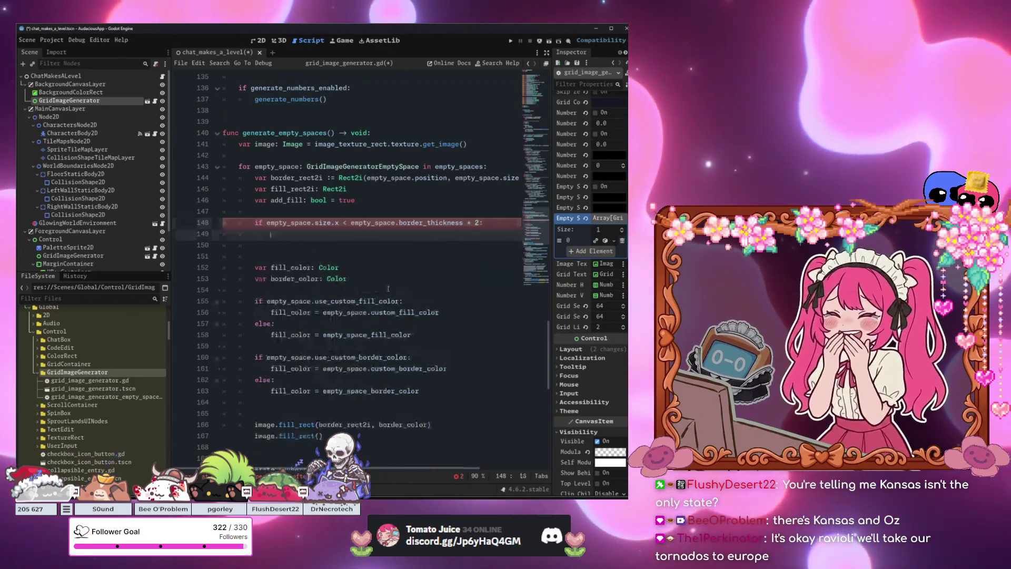
- Add 'add_fill = false' in the if body, followed by an else: branch
text(add_fill)
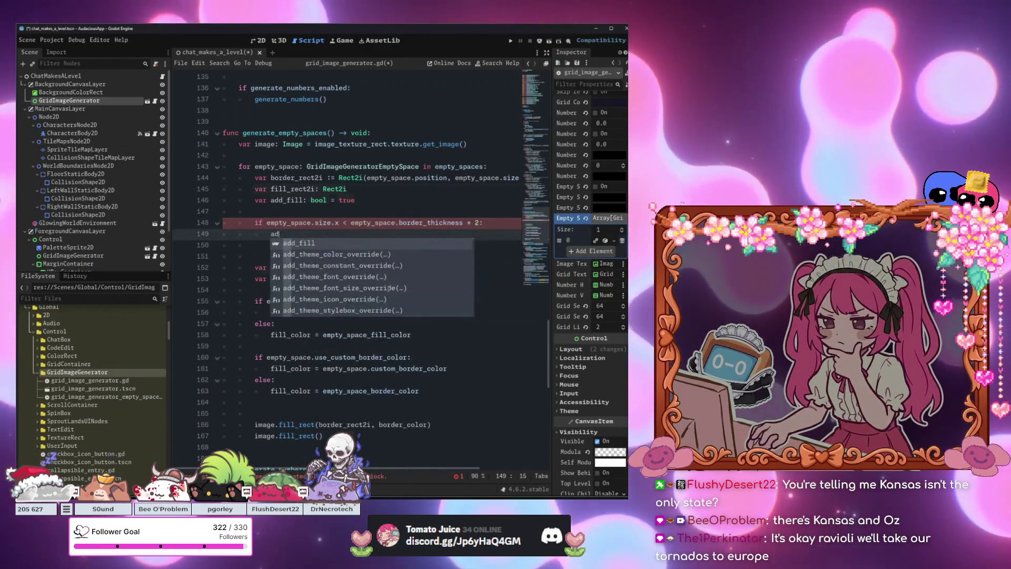
text( = false)
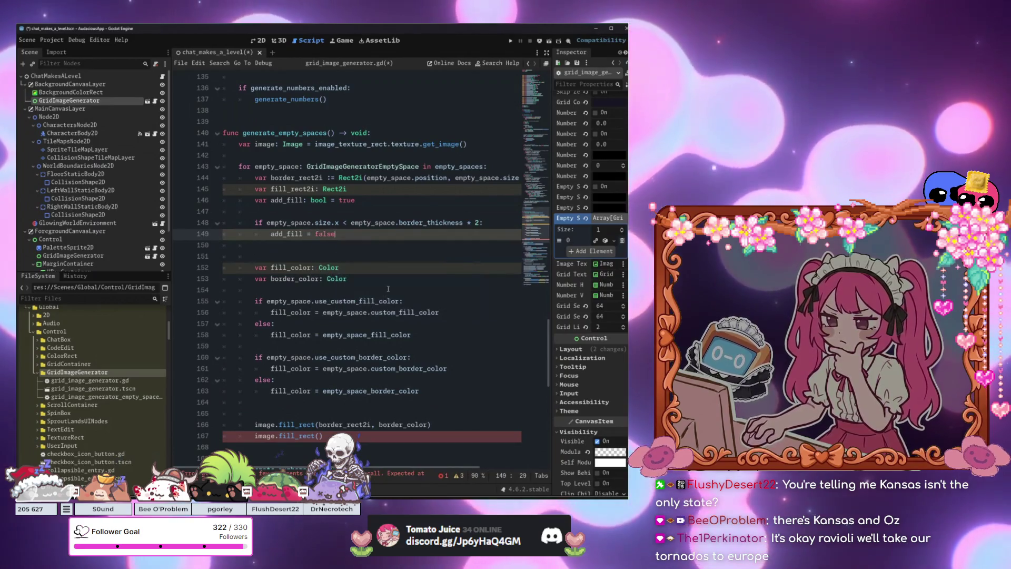
key(Return)
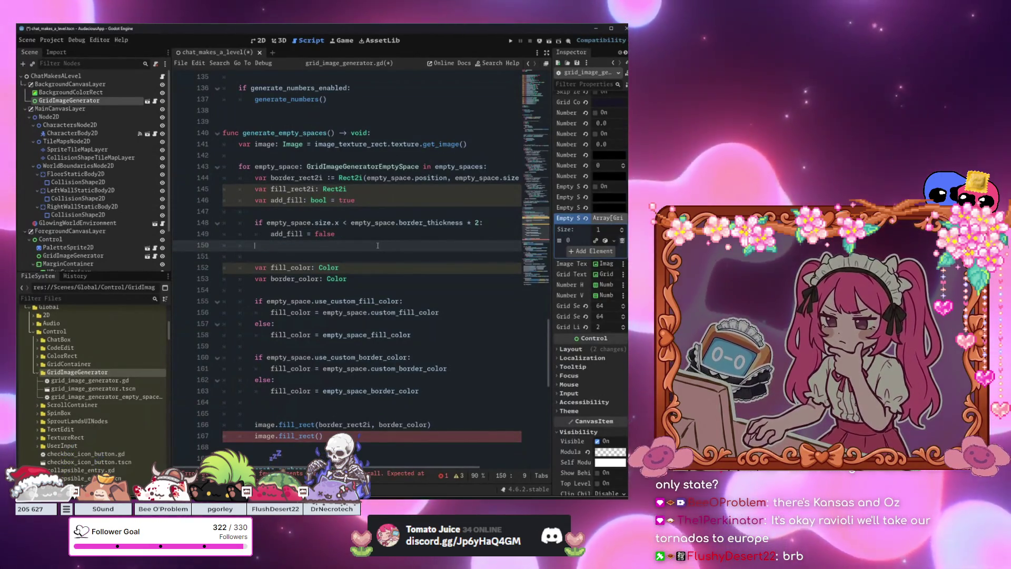
text(else:)
key(Return)
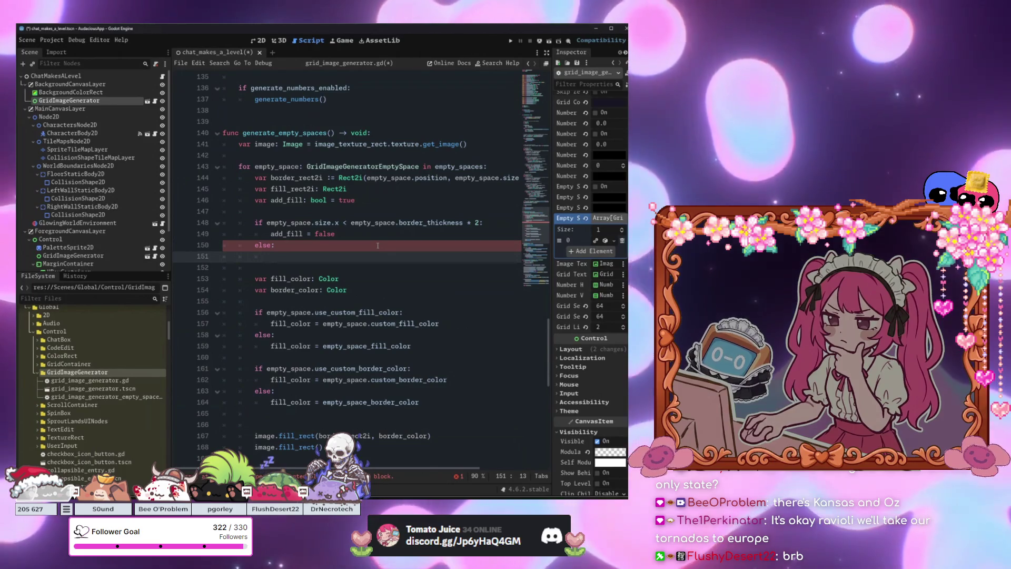
- Save the script, append 'or' to the condition, and move the colon onto line 149
click(485, 222)
click(488, 234)
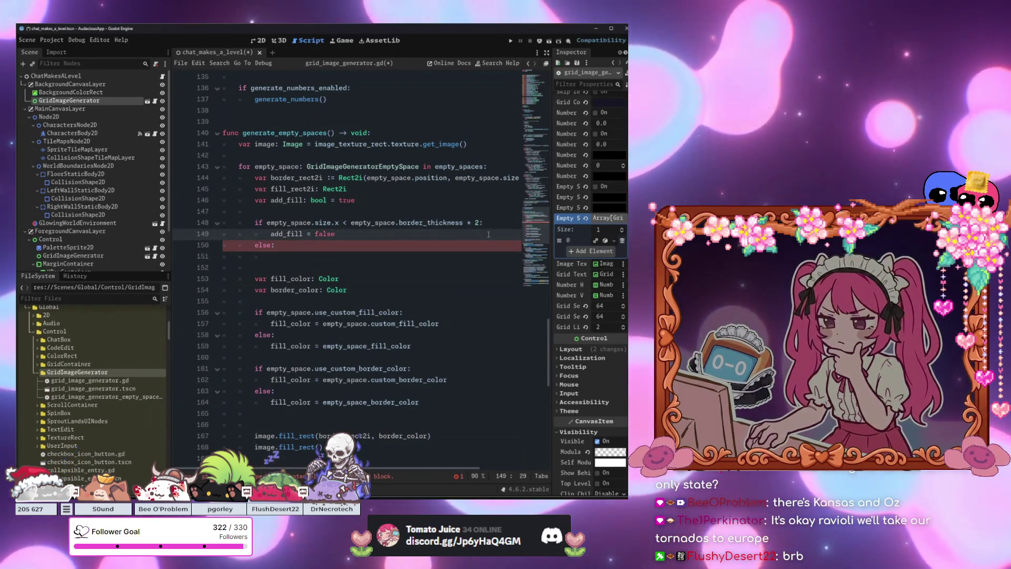
click(492, 227)
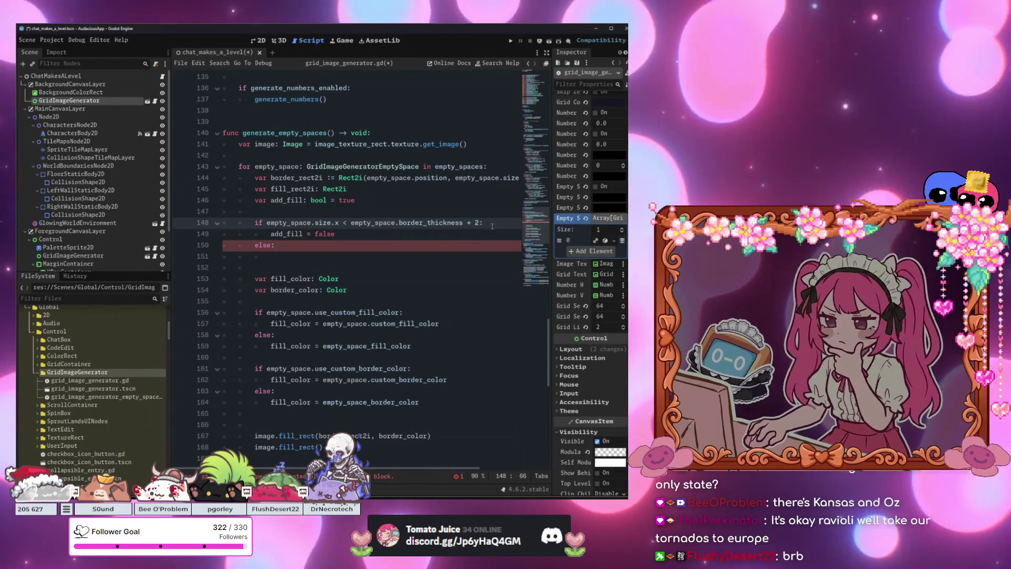
key(Left)
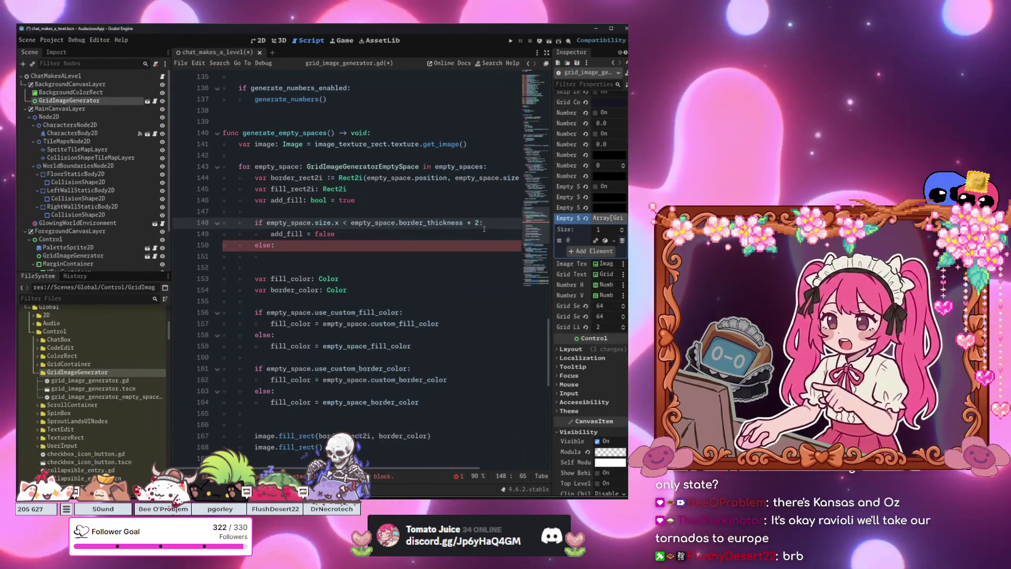
key(ctrl+s)
text(or)
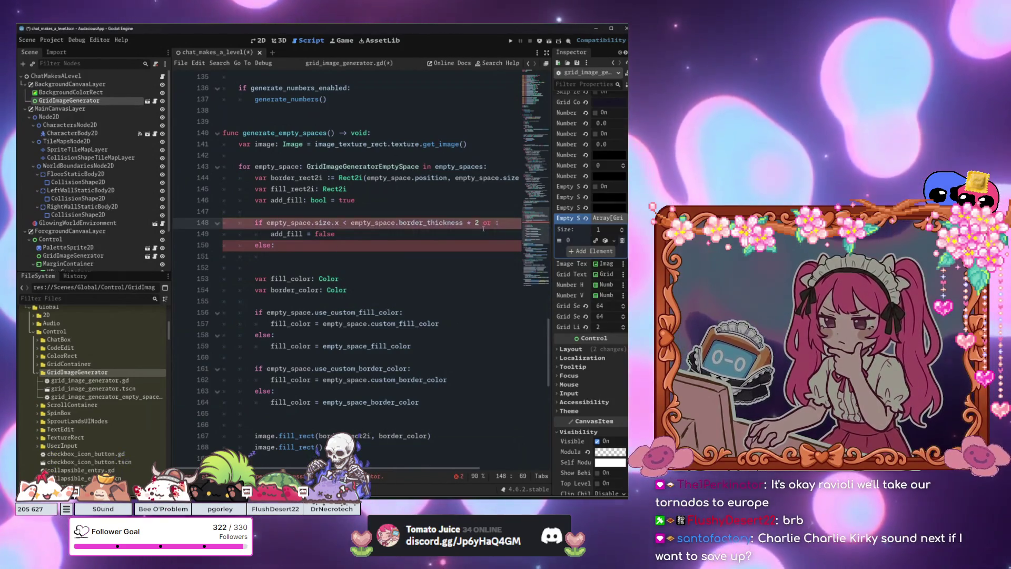
key(Return)
- Copy the width condition onto line 149 and type 'pass' under else
drag(351, 222, 383, 222)
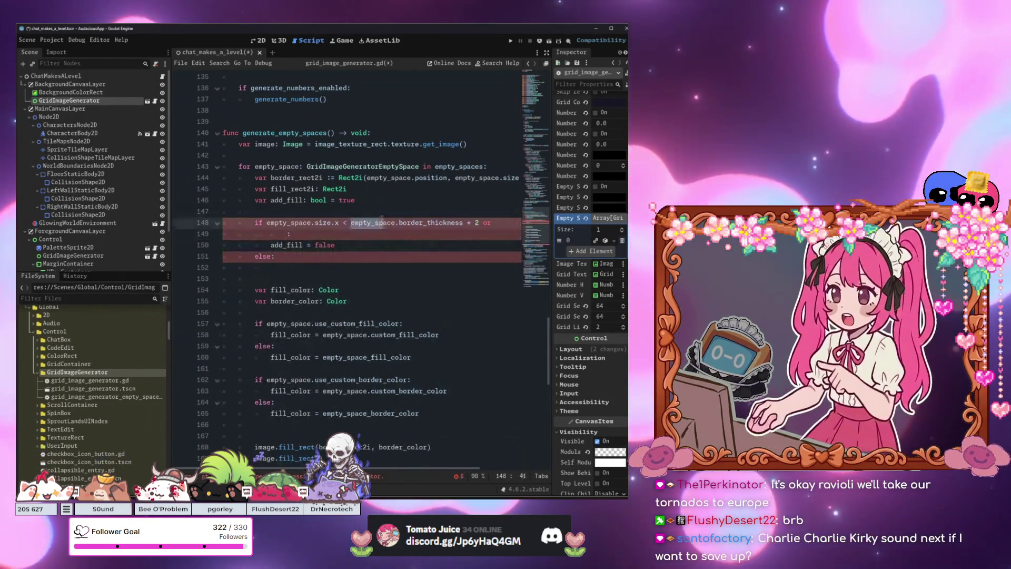
drag(479, 222, 269, 224)
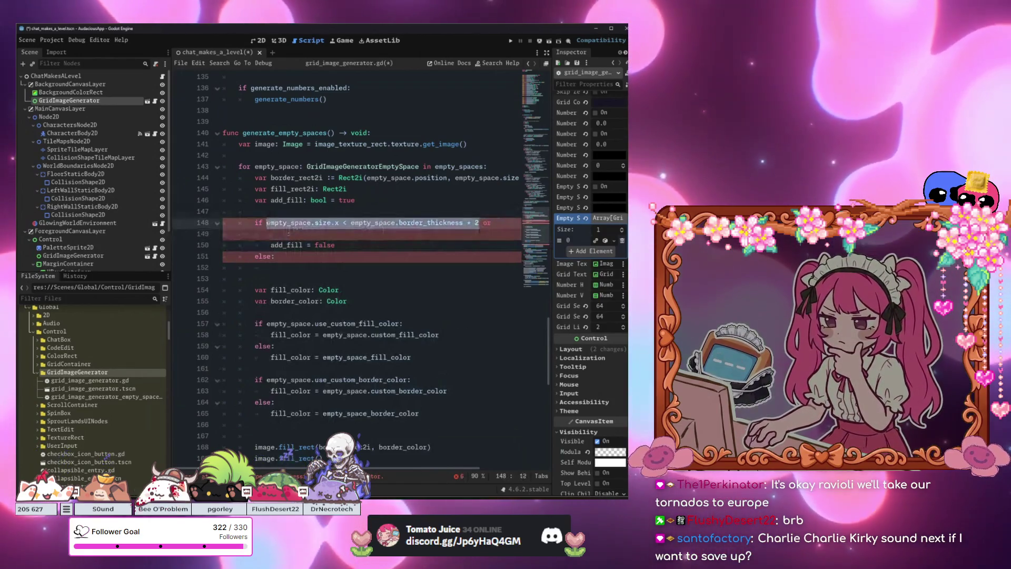
key(ctrl+c)
click(287, 234)
key(ctrl+v)
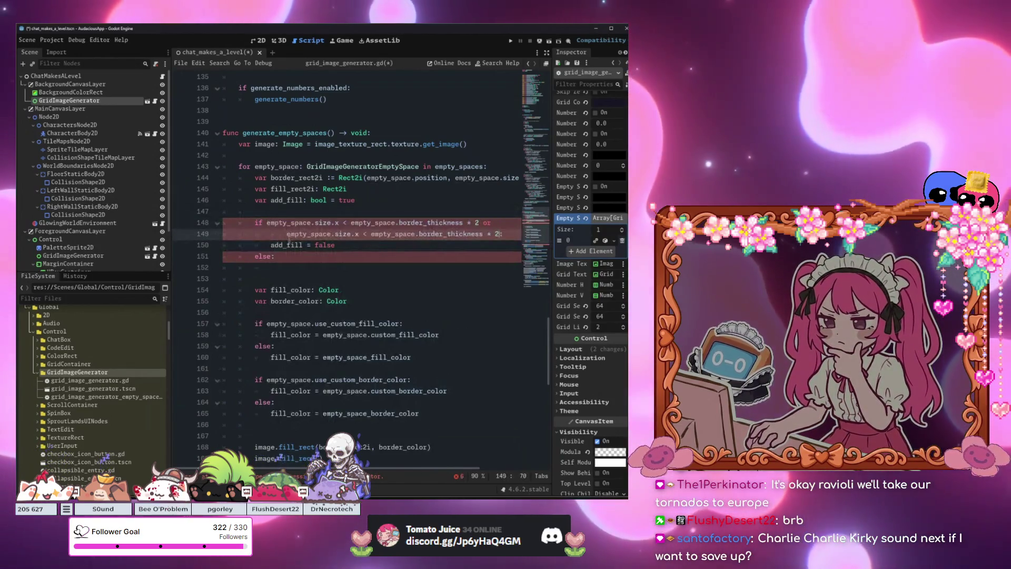
click(509, 237)
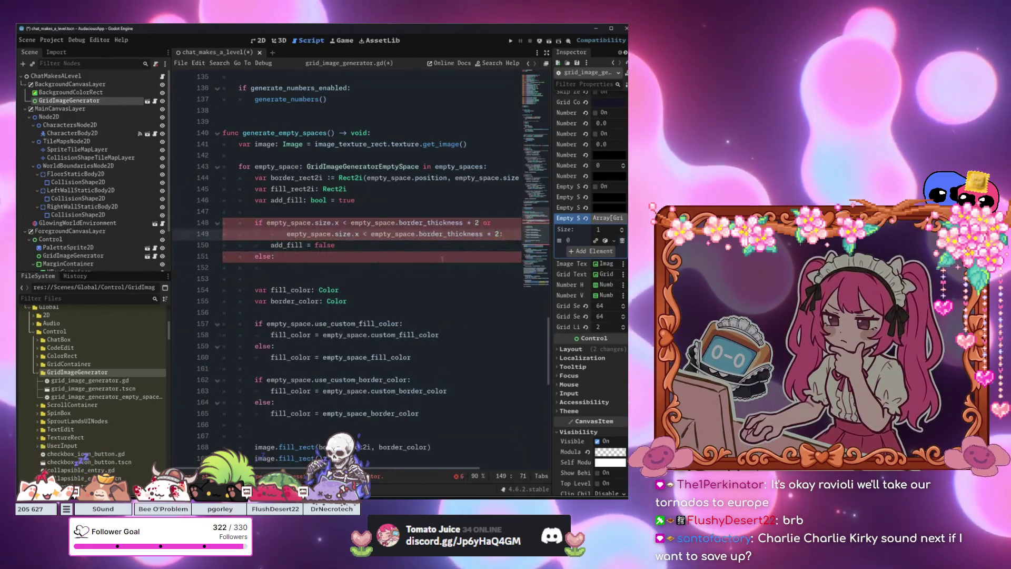
click(506, 226)
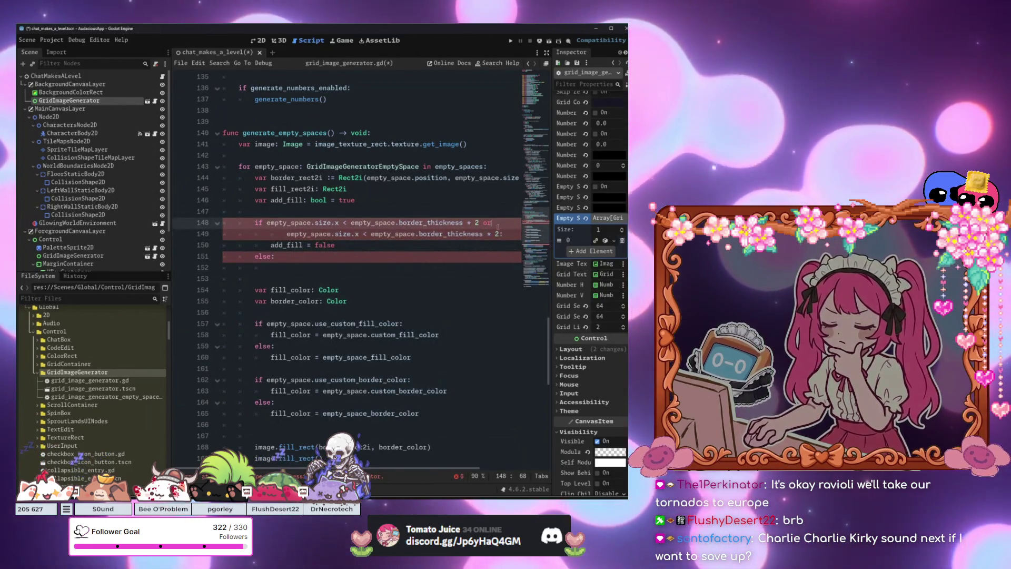
click(461, 250)
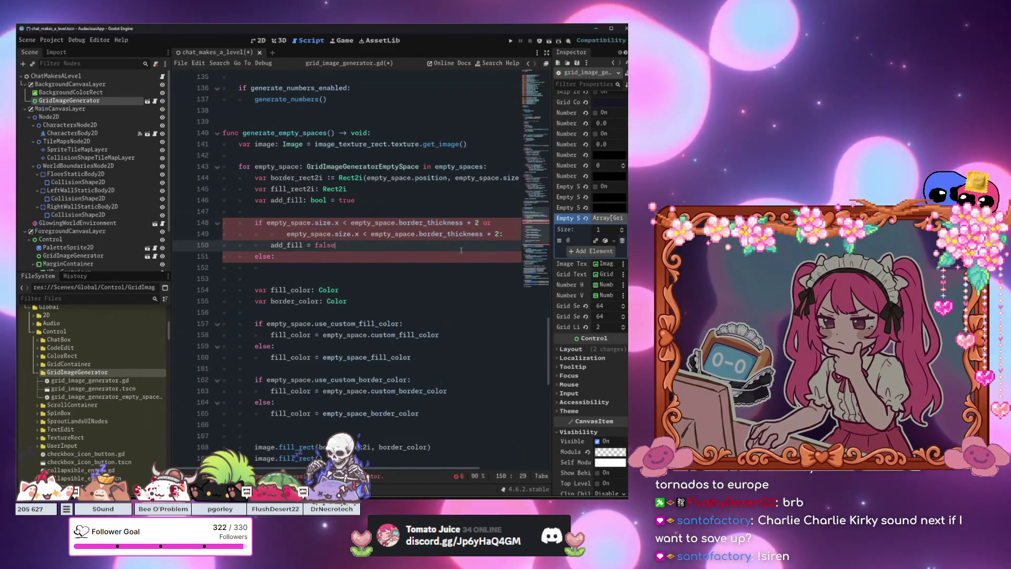
click(311, 269)
text(pas)
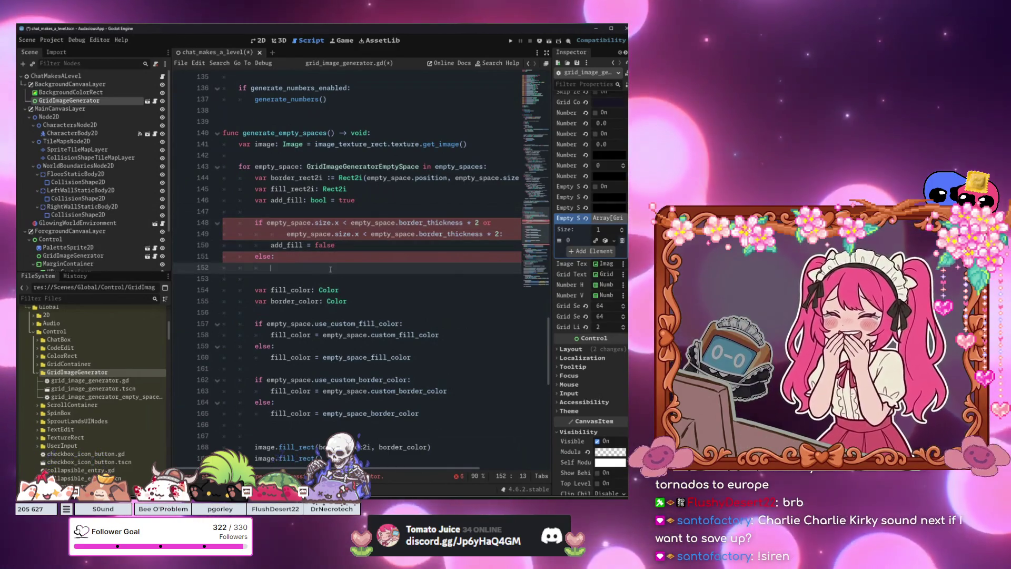
- Put 'or' at the start of line 149 and delete the trailing 'or' on line 148
key(Up)
key(Up)
key(Up)
key(End)
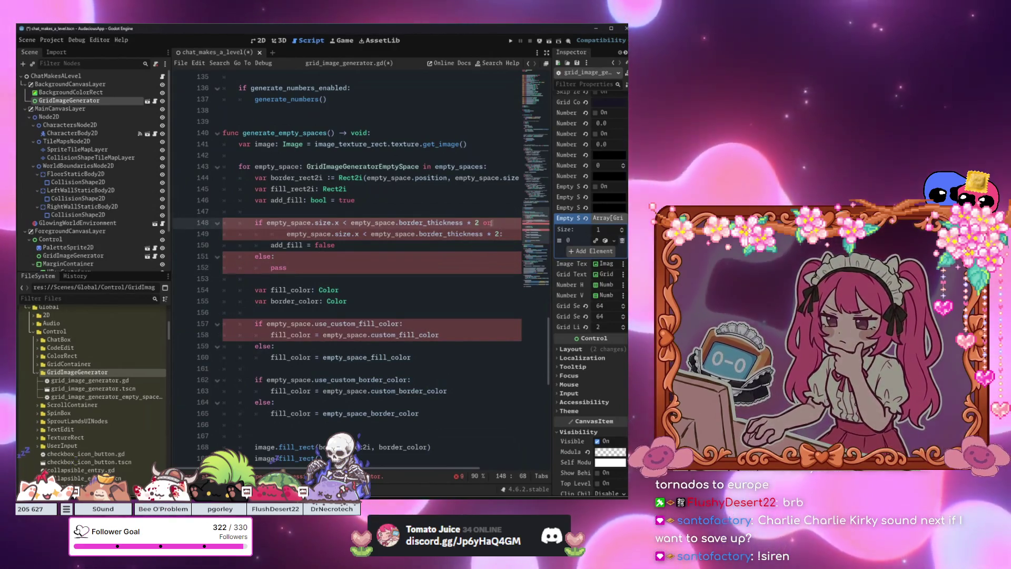
click(289, 235)
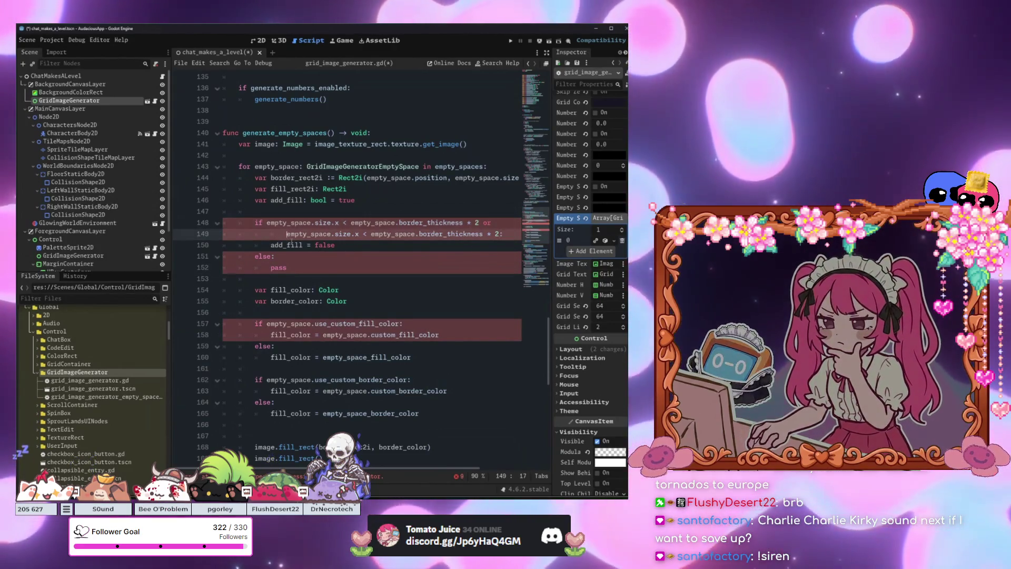
text(or)
key(Escape)
key(Up)
key(End)
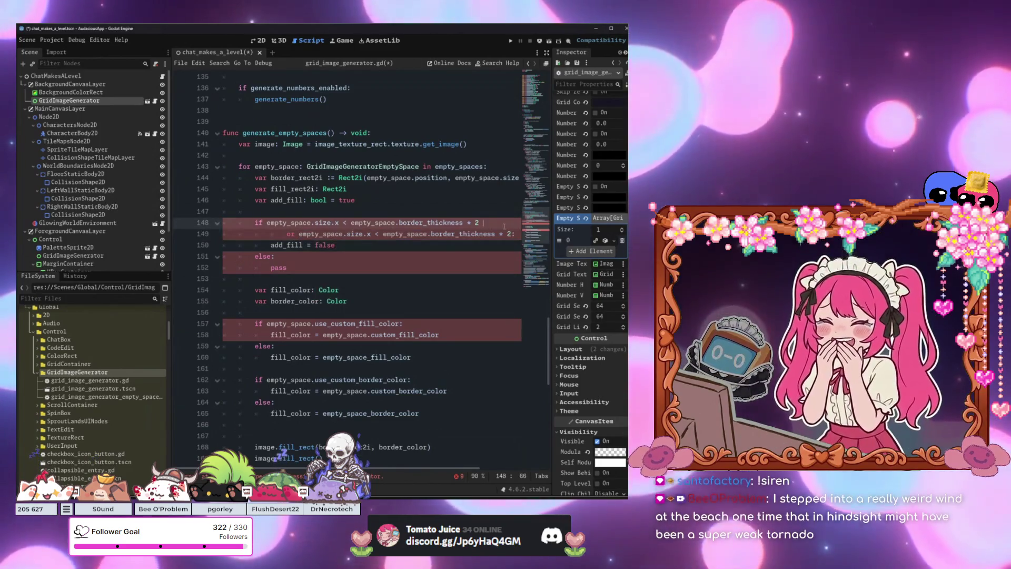
key(BackSpace)
key(BackSpace)
key(BackSpace)
key(Down)
key(Down)
key(Down)
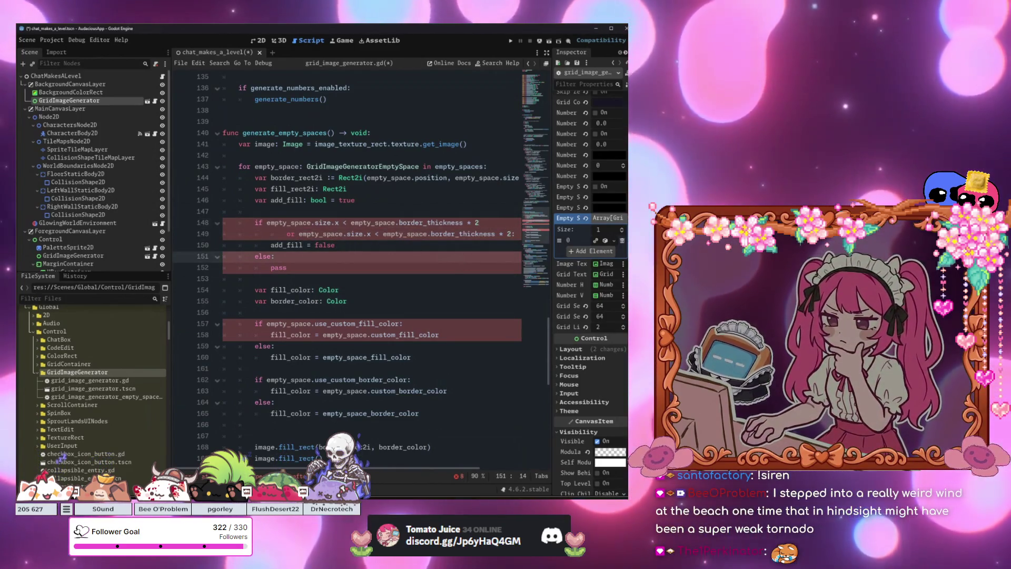
- Join the two condition lines back into a single line
click(389, 246)
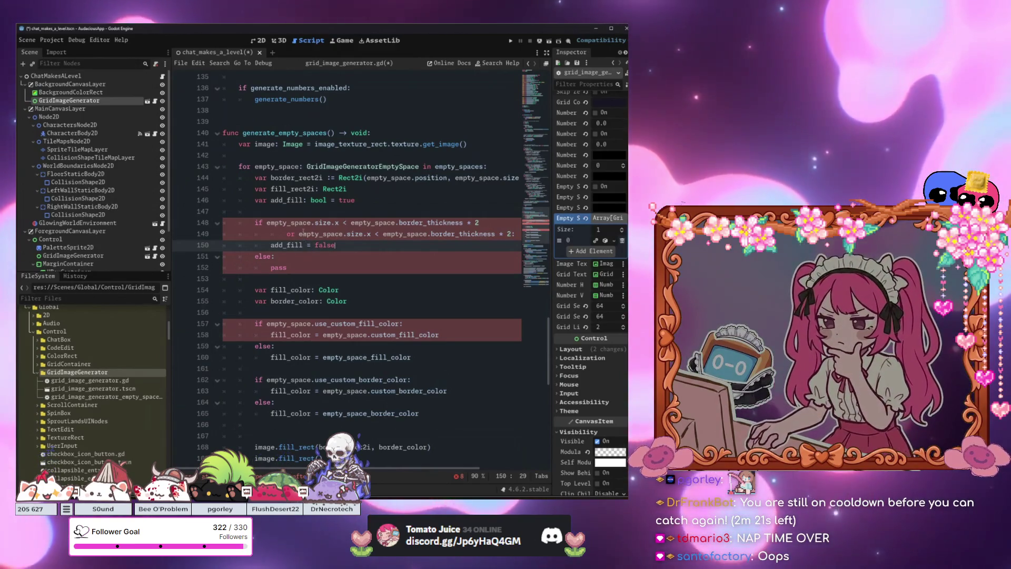
key(Up)
key(Up)
key(End)
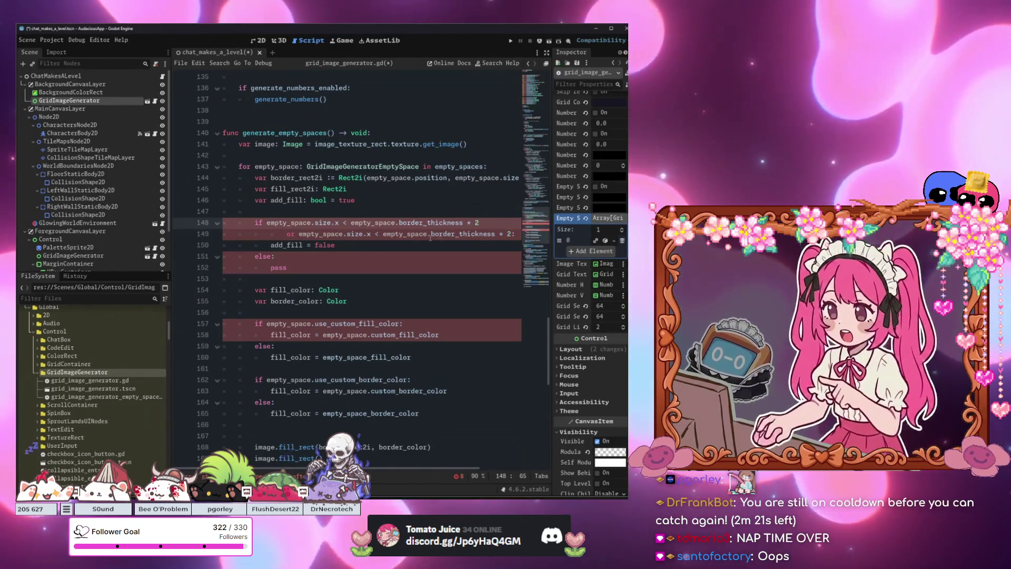
key(Down)
key(Home)
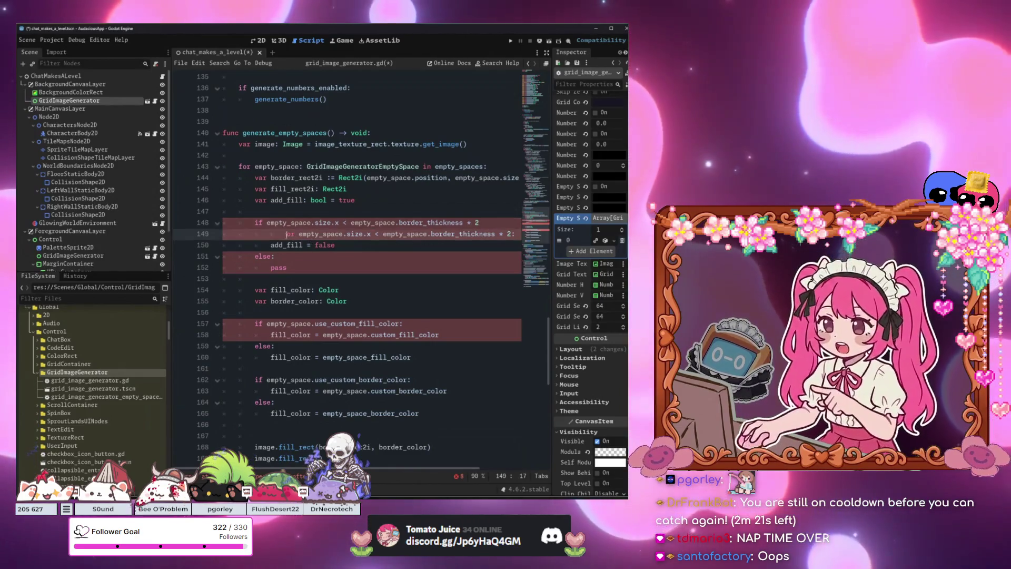
key(BackSpace)
key(BackSpace)
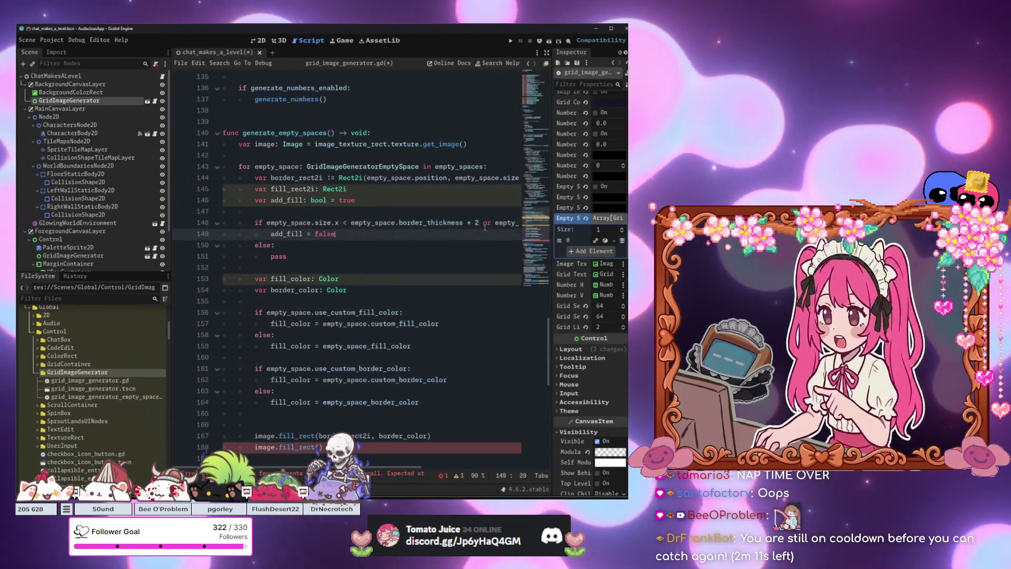
- Try re-splitting line 148, undo it, and erase 'pass' from the else branch
key(Return)
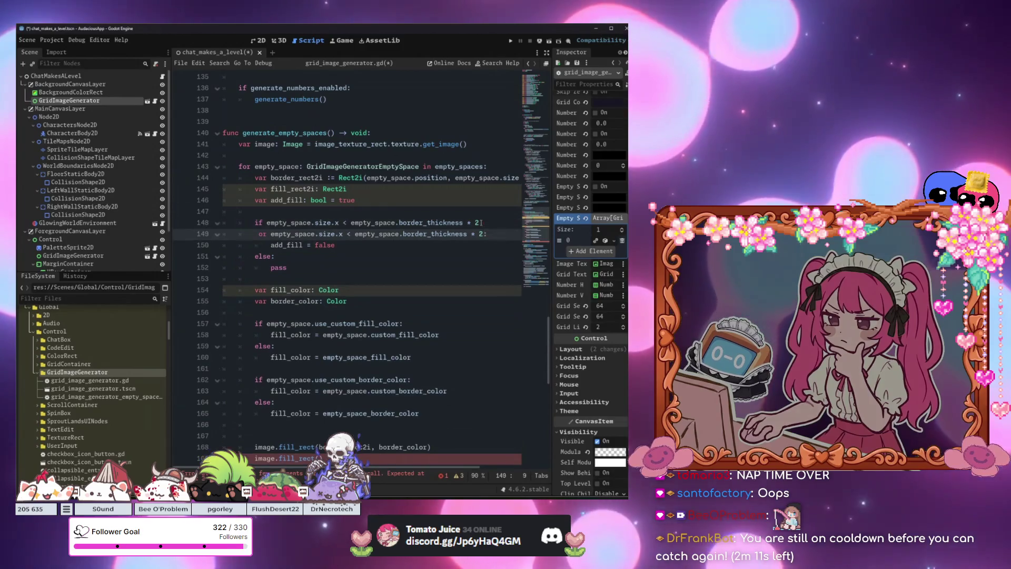
key(BackSpace)
key(BackSpace)
key(BackSpace)
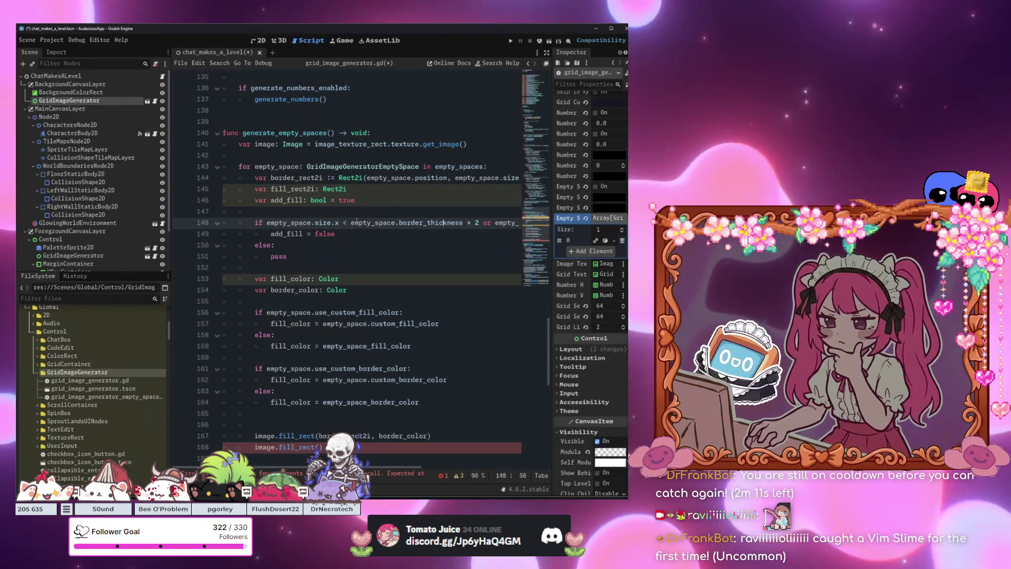
click(354, 222)
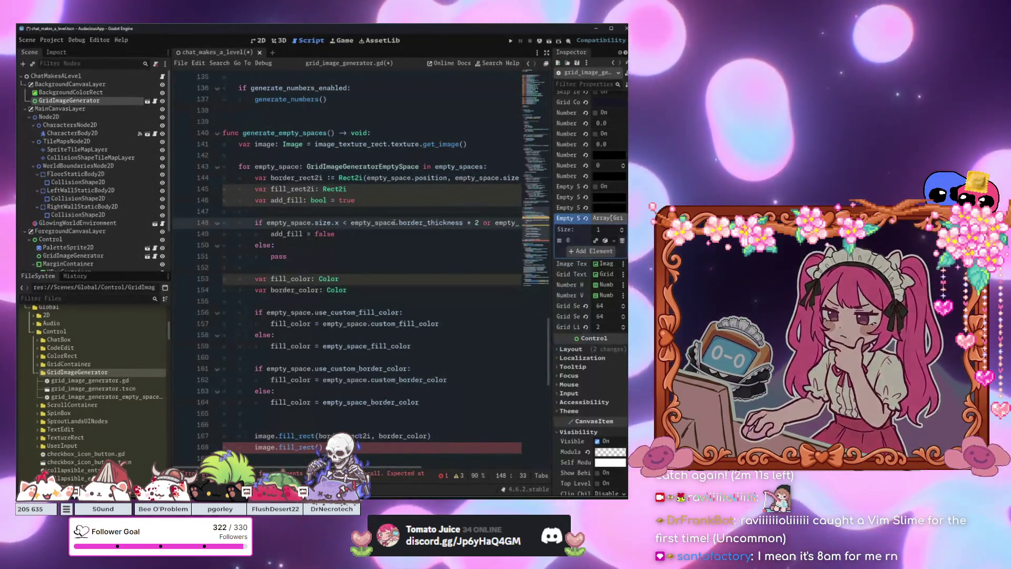
key(Return)
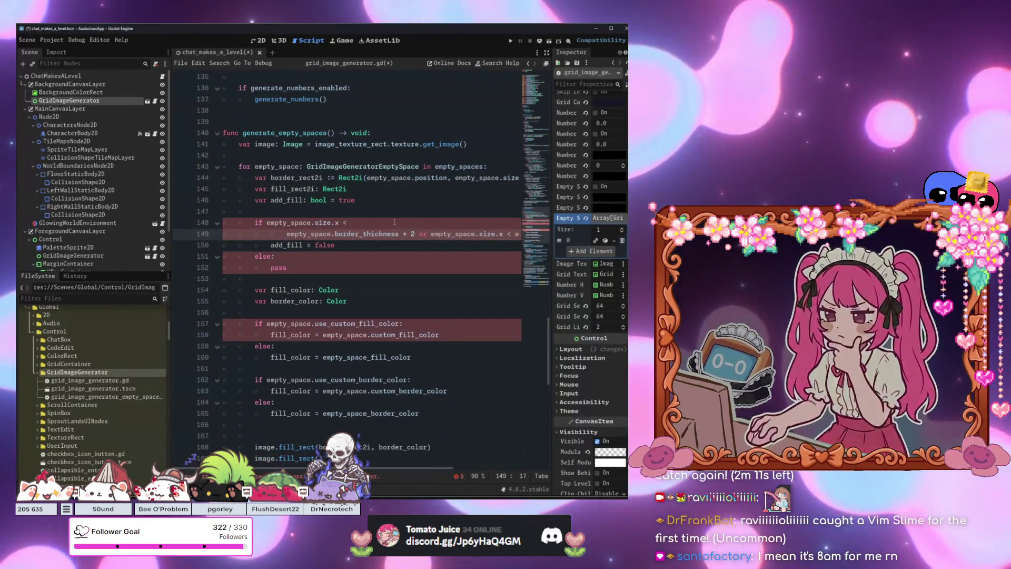
key(ctrl+z)
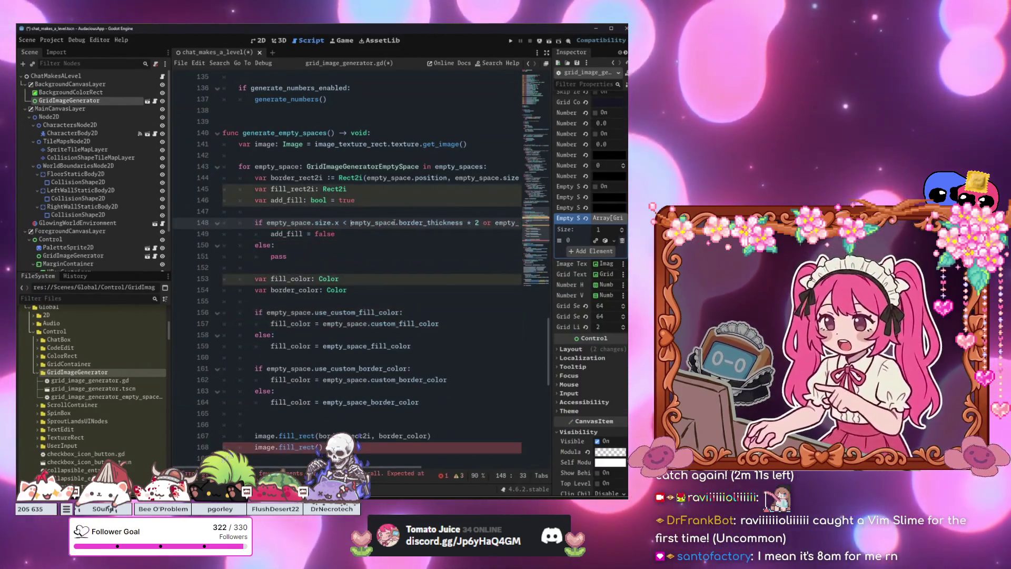
click(370, 278)
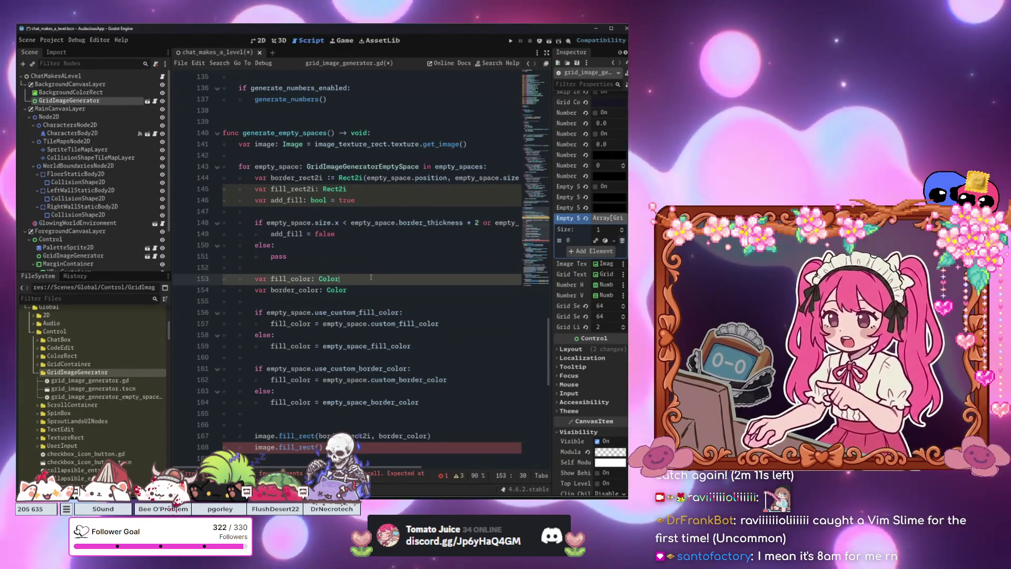
click(328, 256)
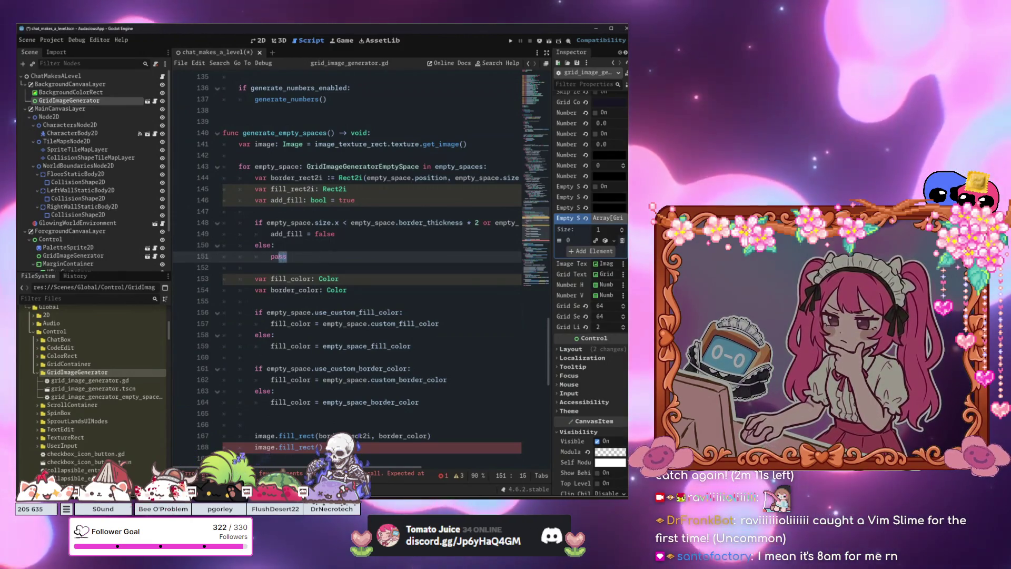
scroll(285, 261, down, 4)
scroll(285, 269, up, 4)
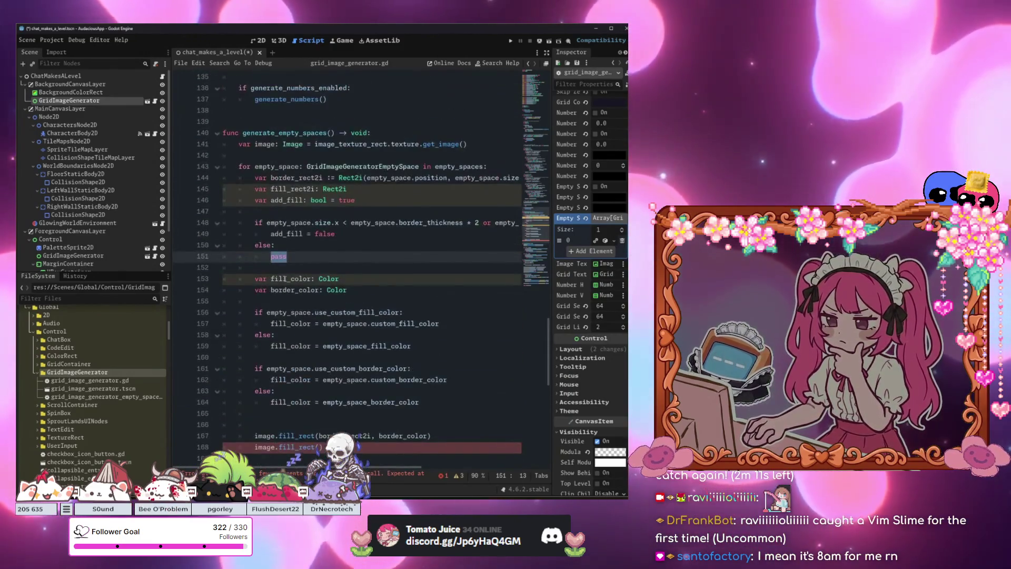
scroll(284, 278, down, 2)
scroll(283, 274, up, 2)
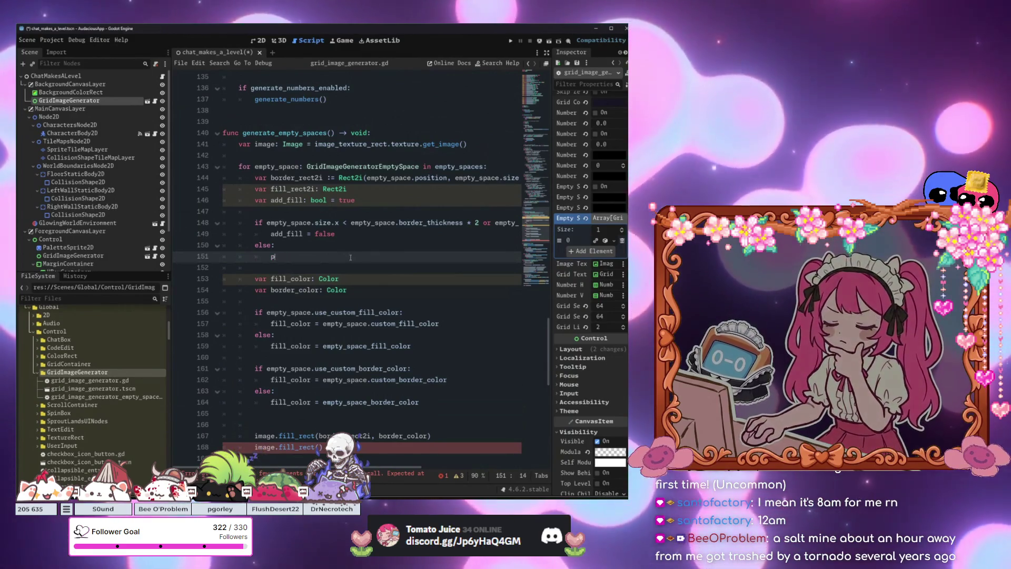
key(BackSpace)
- Delete the duplicated check and trailing 'or' on line 148, ending it with a colon
click(458, 222)
key(shift+End)
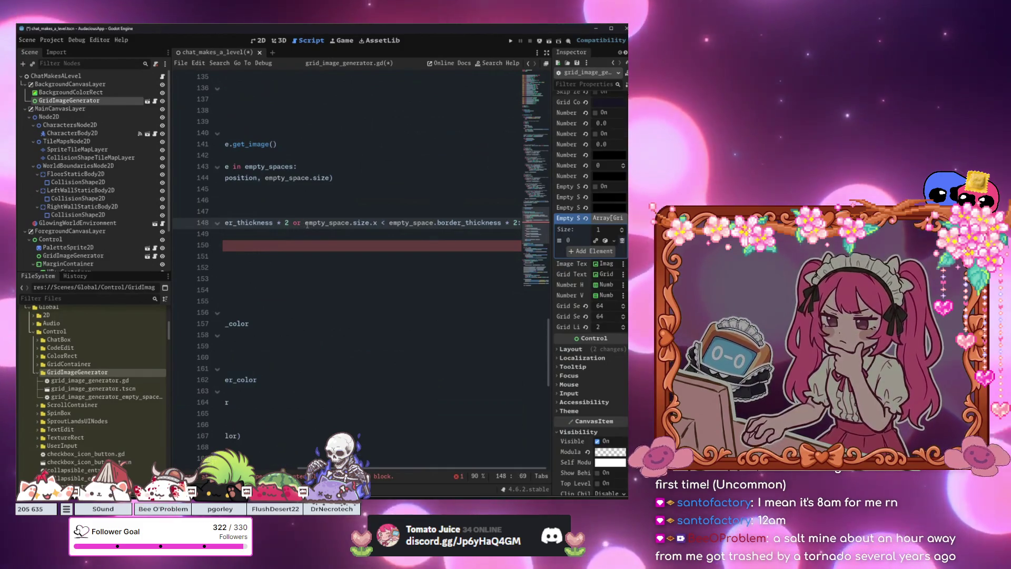
key(shift+Up)
click(464, 223)
key(shift+End)
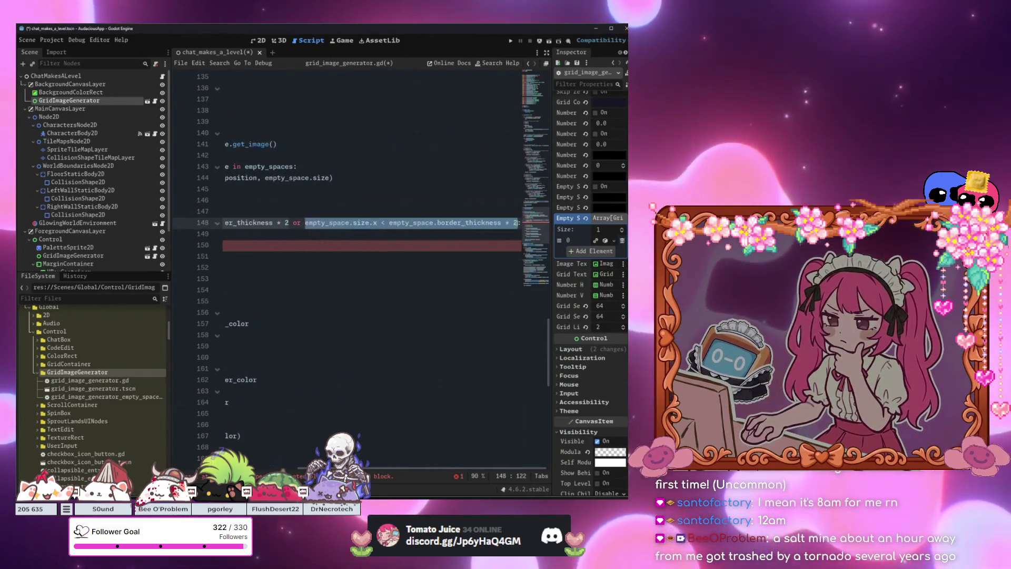
key(Delete)
key(BackSpace)
key(BackSpace)
key(BackSpace)
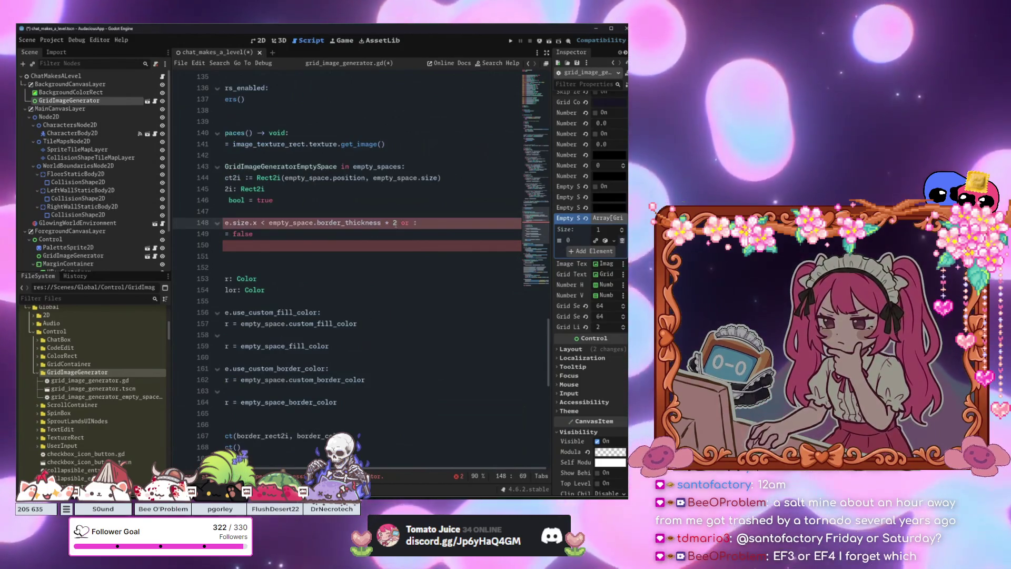
text(:)
click(217, 233)
- Add 'elif empty_space.size.y < empty_space.border_thickness * 2:' with 'add_fill = false'
click(387, 234)
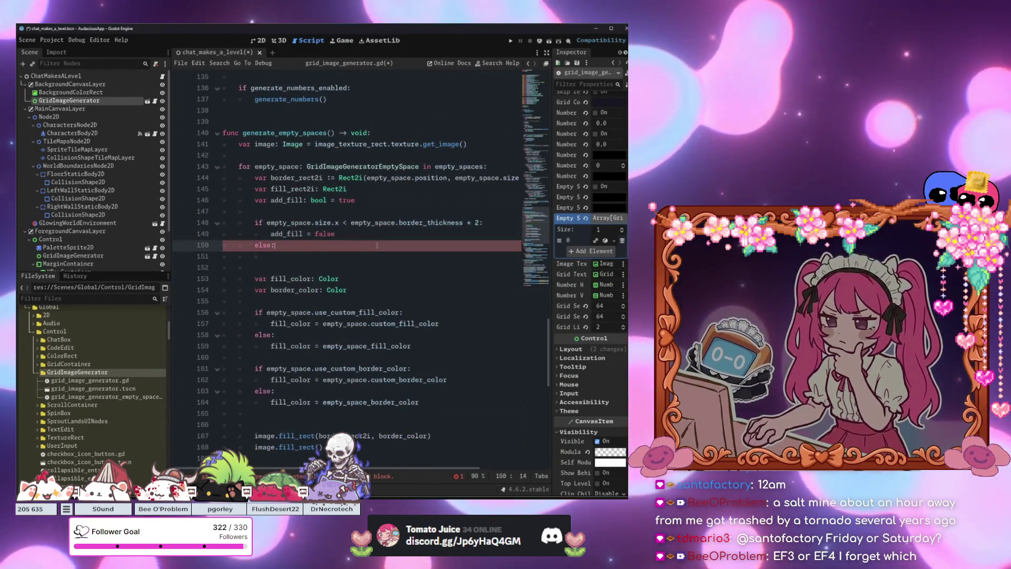
key(Return)
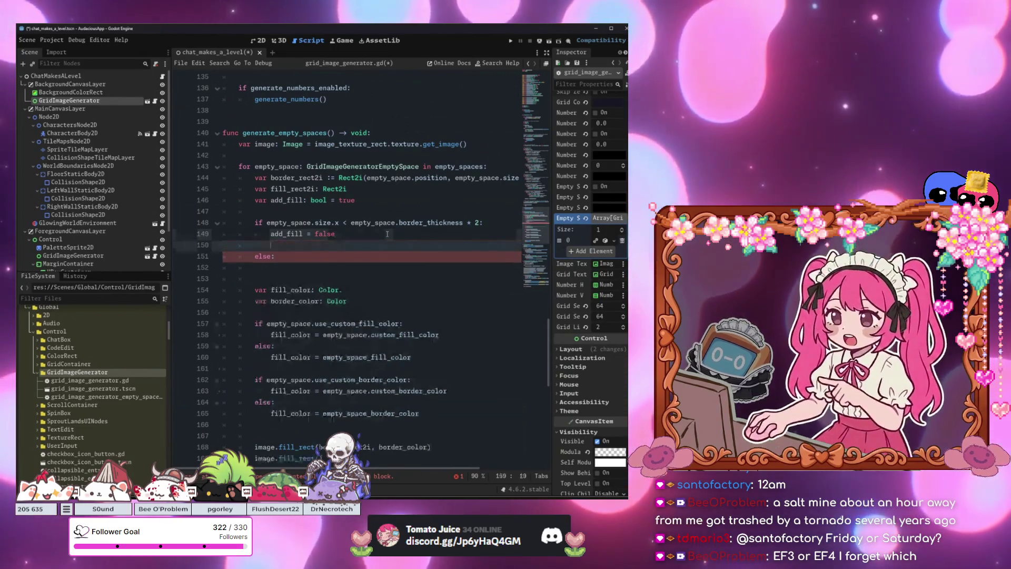
text(elif empty_space.size.x < empty_space.border_thickness * 2)
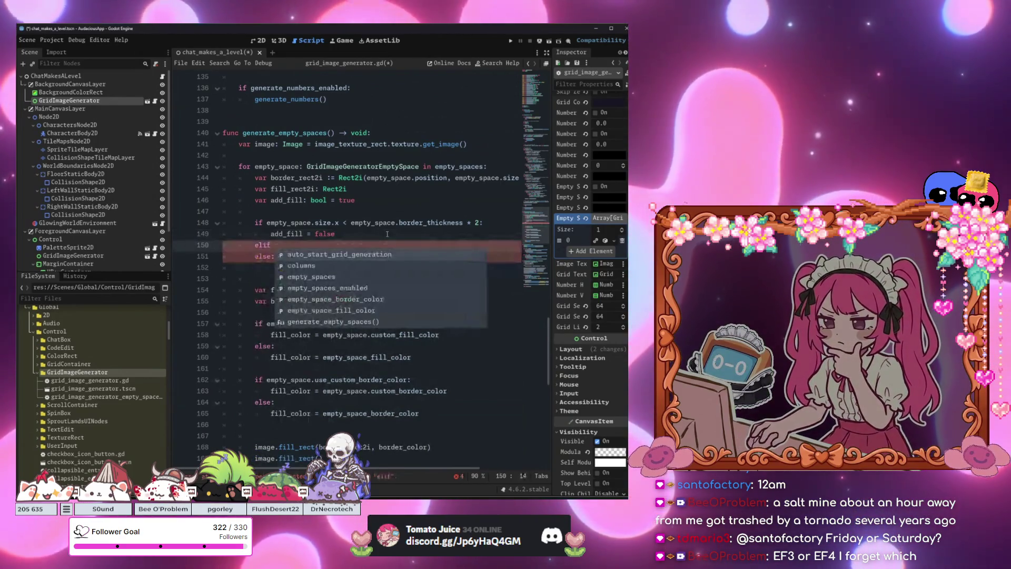
text(:)
key(Return)
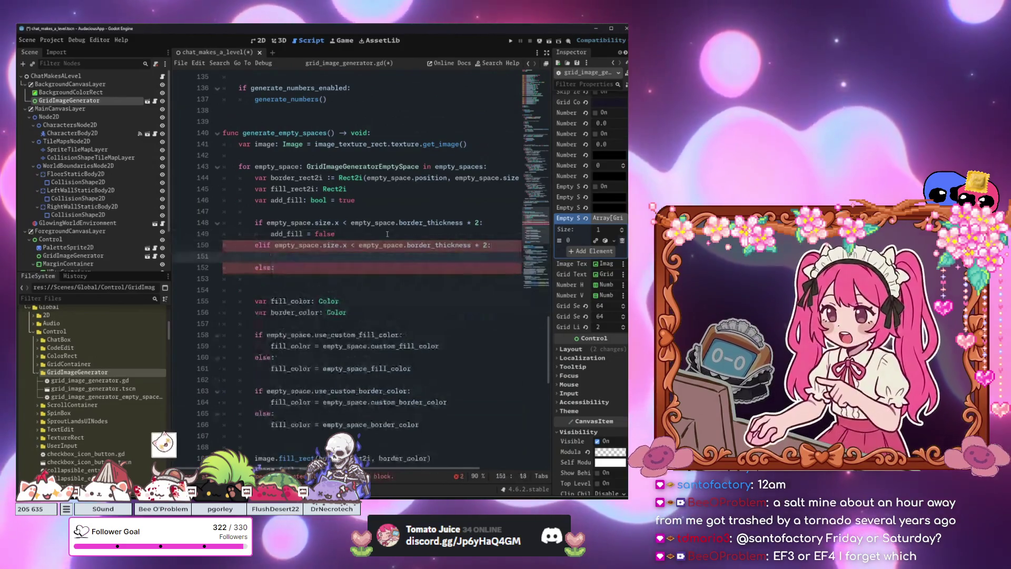
text(add_fill )
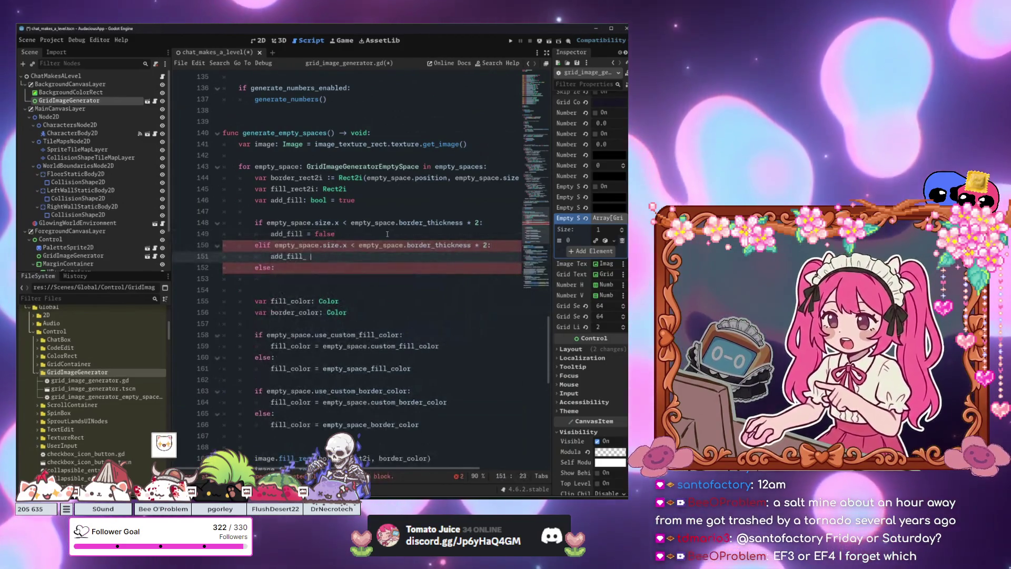
text(= false)
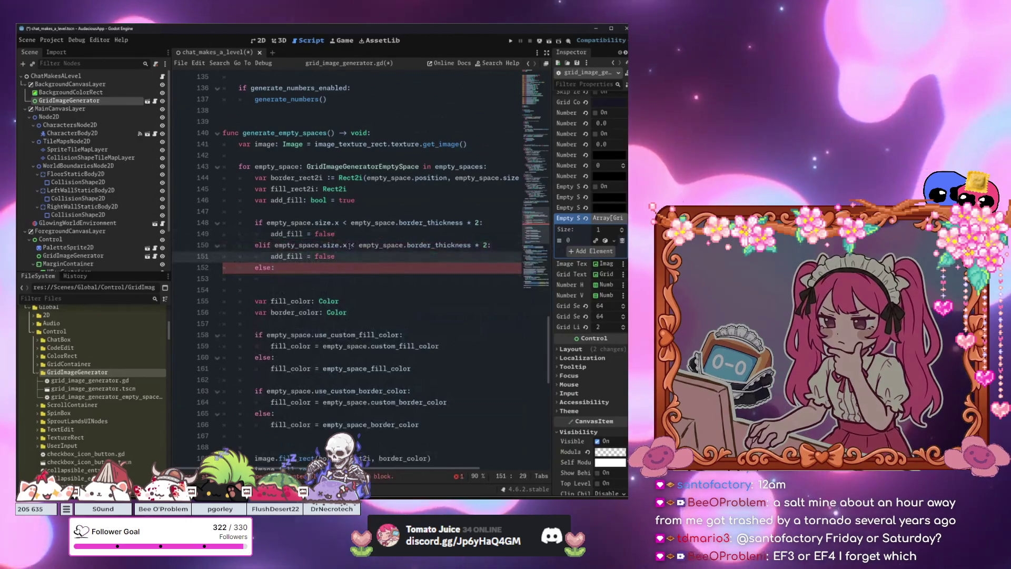
click(348, 246)
key(BackSpace)
text(y)
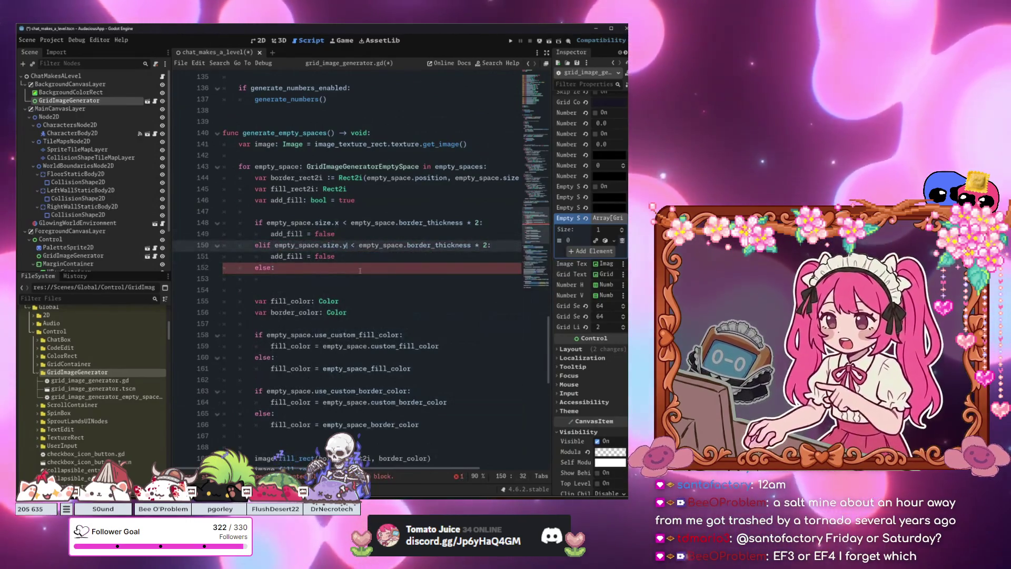
- Begin a 'fill_rect2i =' assignment under else
click(378, 269)
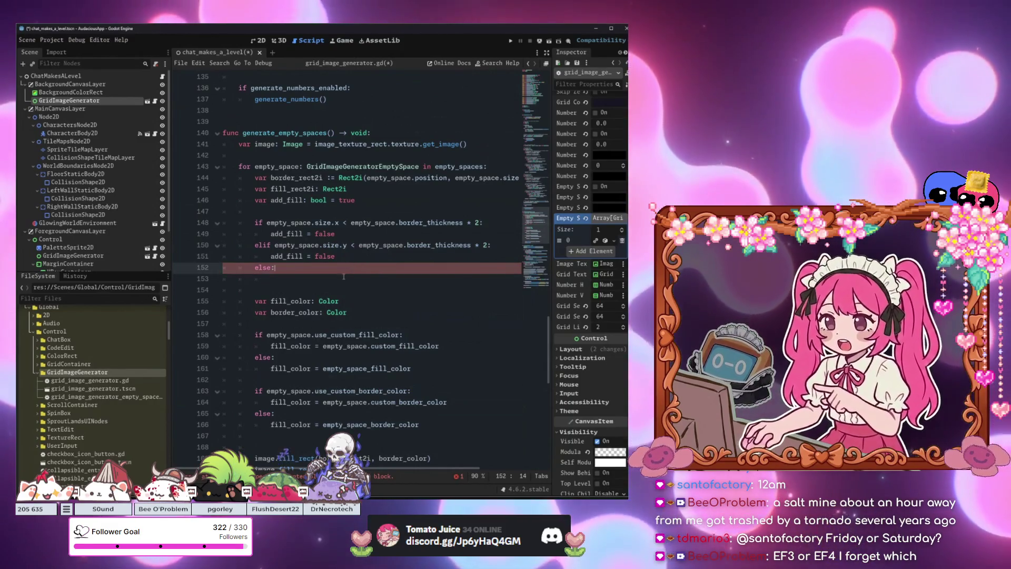
key(Down)
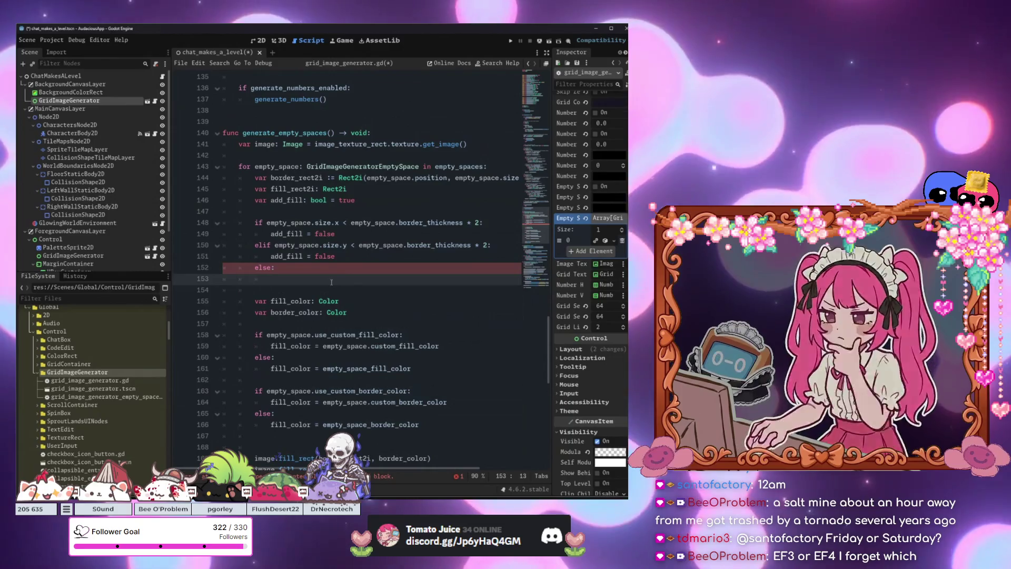
text(fil)
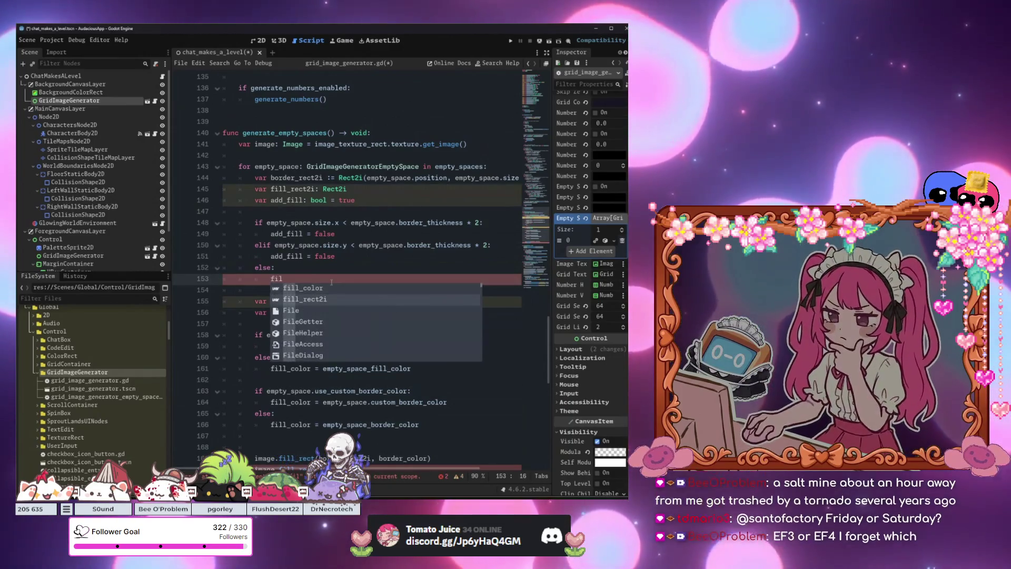
key(Return)
text(=)
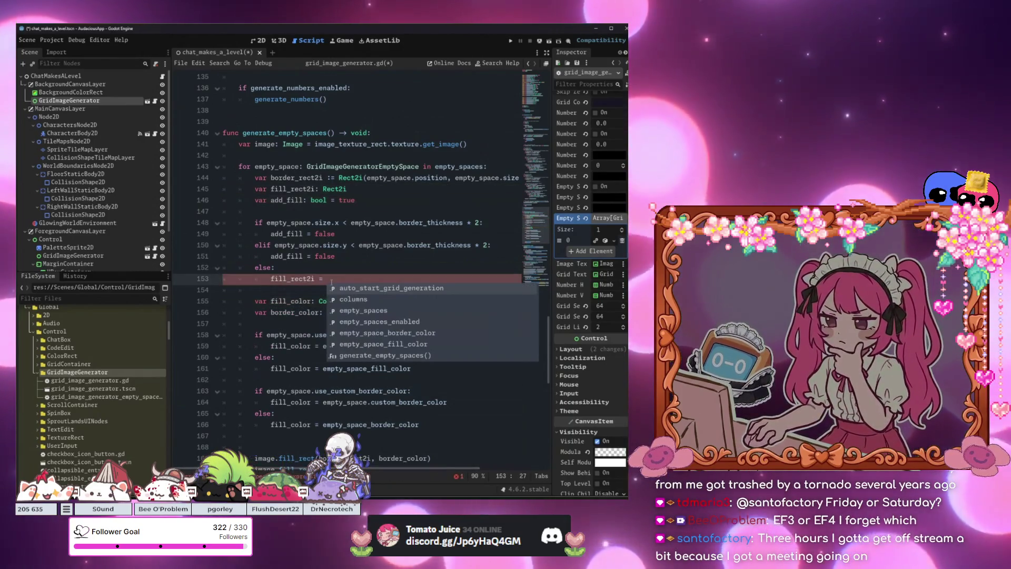
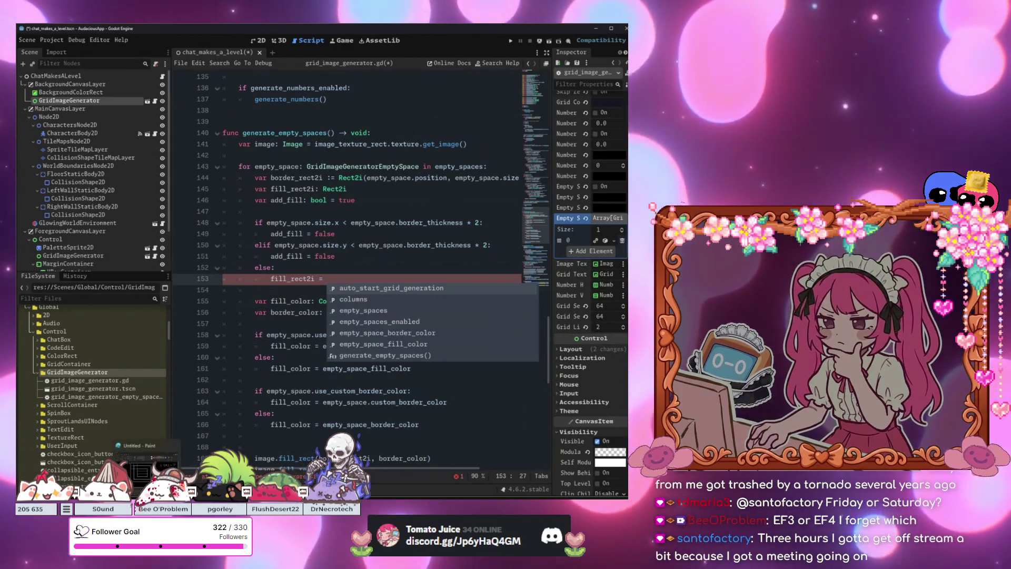
- Bring the Paint sketch of nested squares in front of the Godot script editor
click(146, 458)
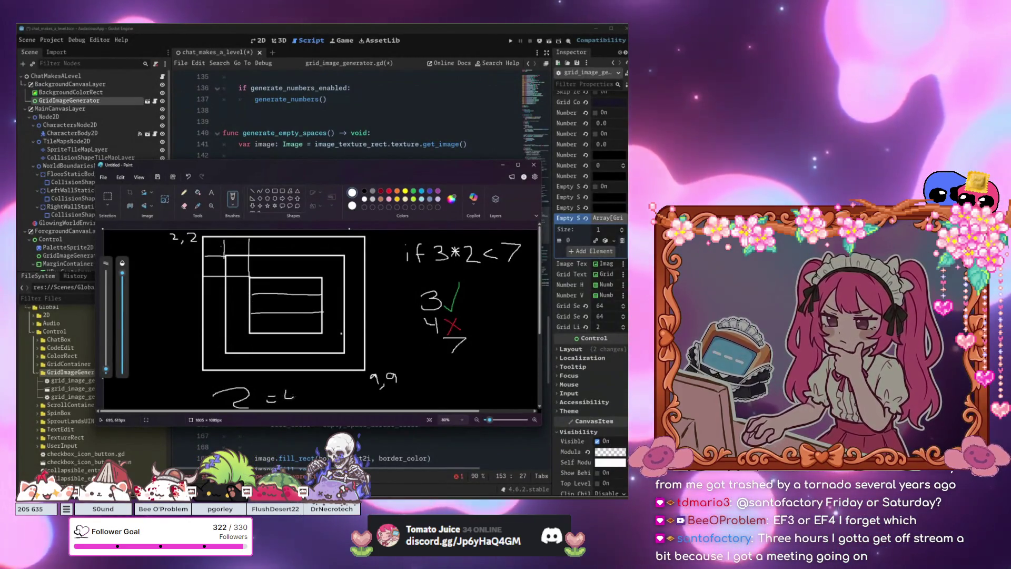
- Add a comma and second 4 so the note reads 2 = 4,4
drag(304, 404, 324, 399)
drag(321, 390, 322, 405)
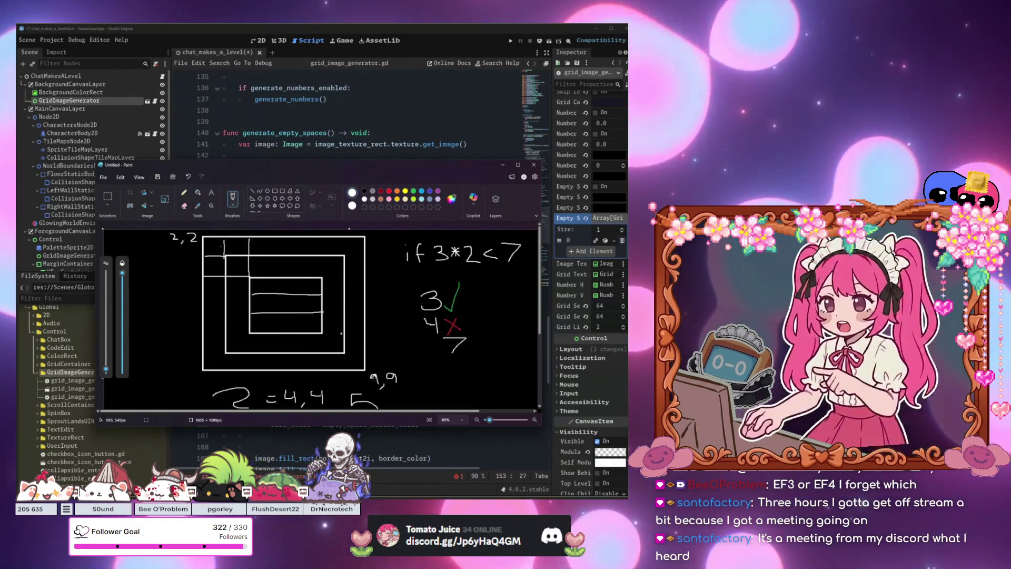
scroll(374, 379, down, 3)
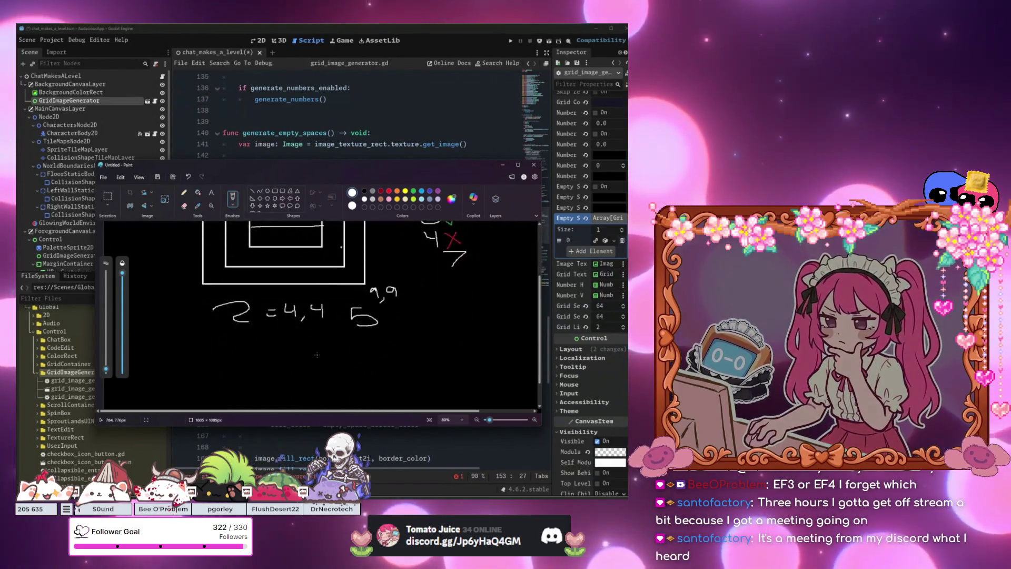
scroll(317, 355, up, 3)
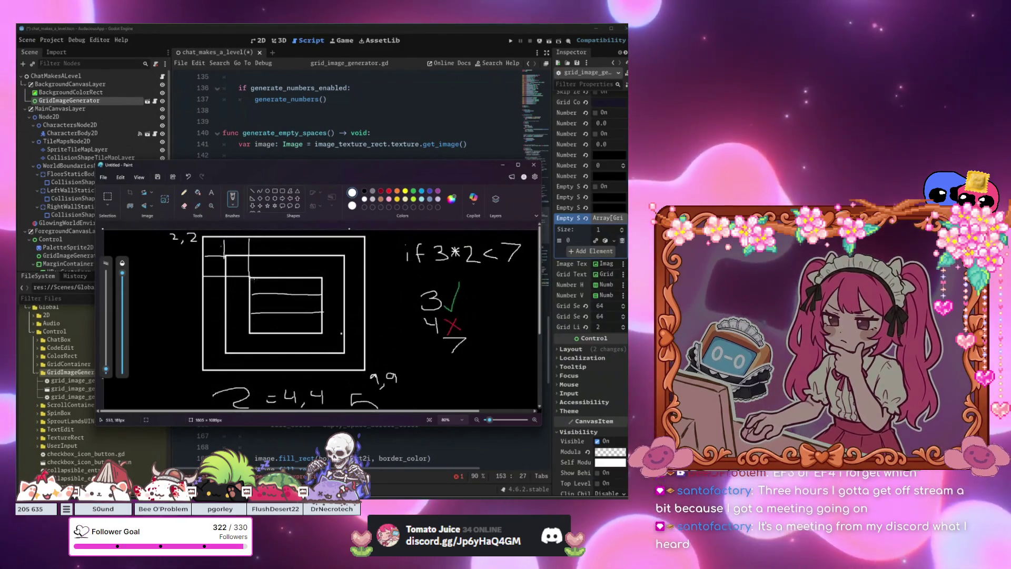
scroll(258, 272, down, 3)
scroll(351, 362, up, 2)
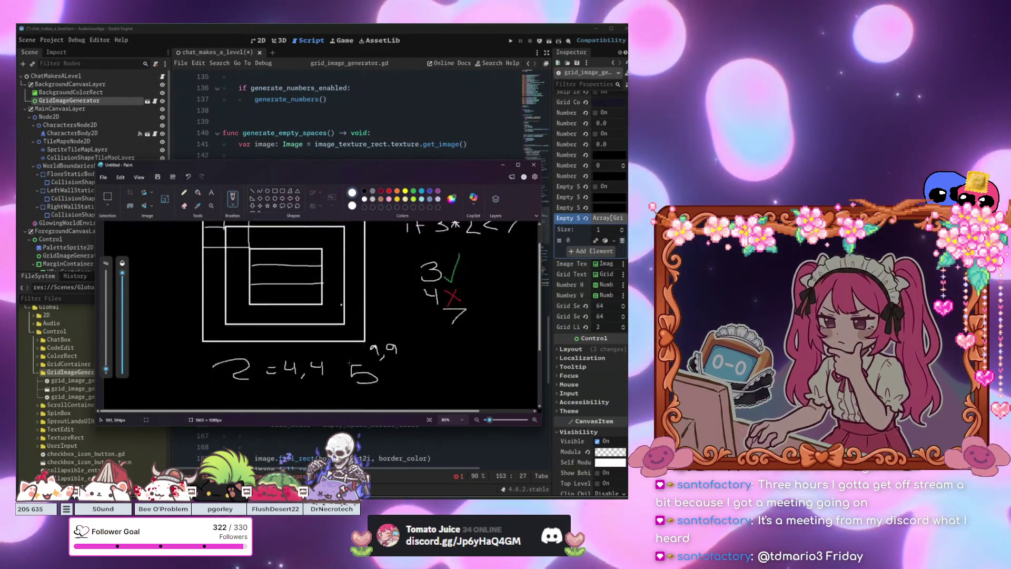
scroll(349, 363, up, 2)
scroll(348, 369, down, 3)
scroll(347, 379, up, 1)
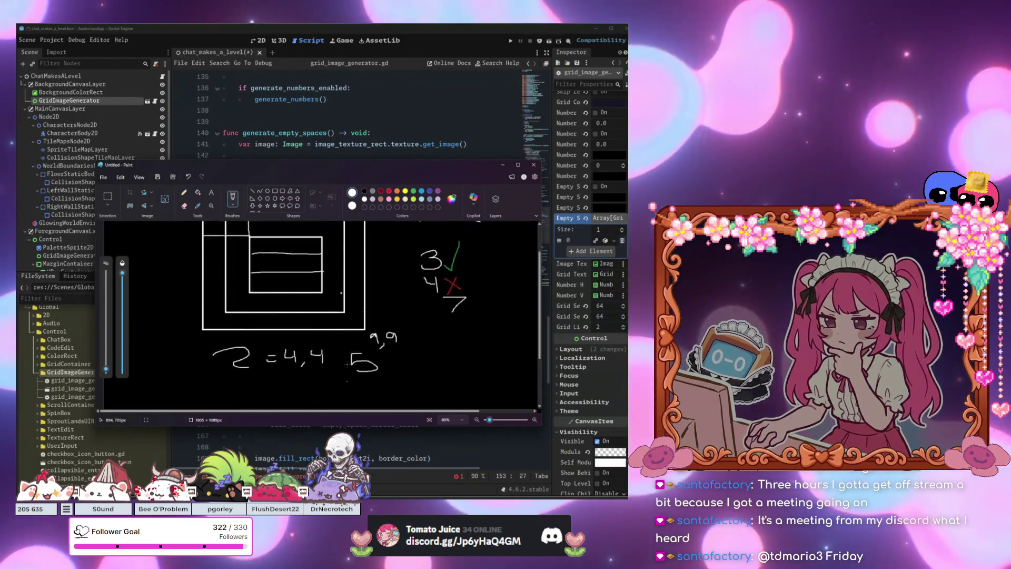
scroll(347, 363, up, 2)
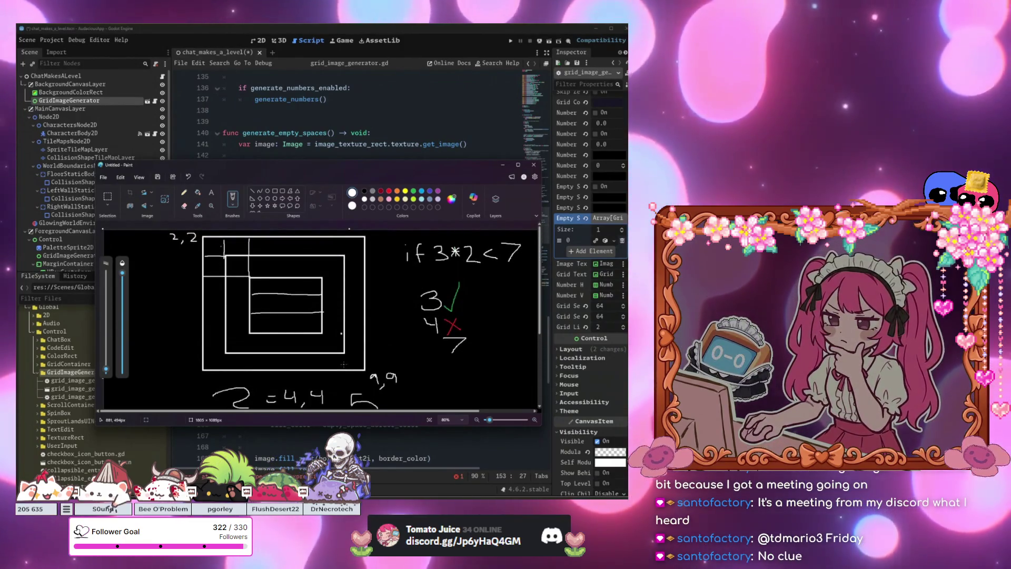
scroll(344, 365, down, 2)
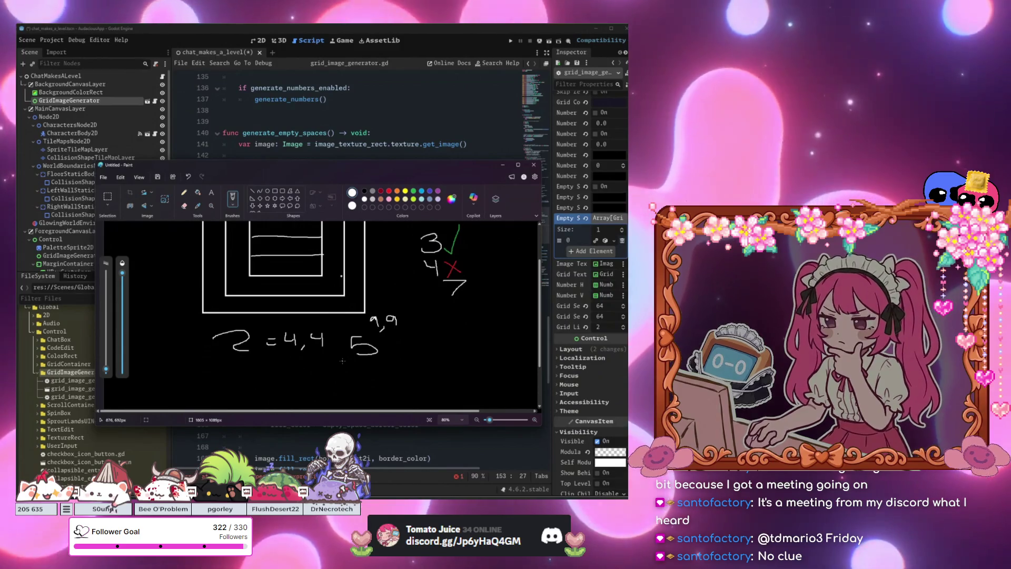
scroll(303, 358, up, 1)
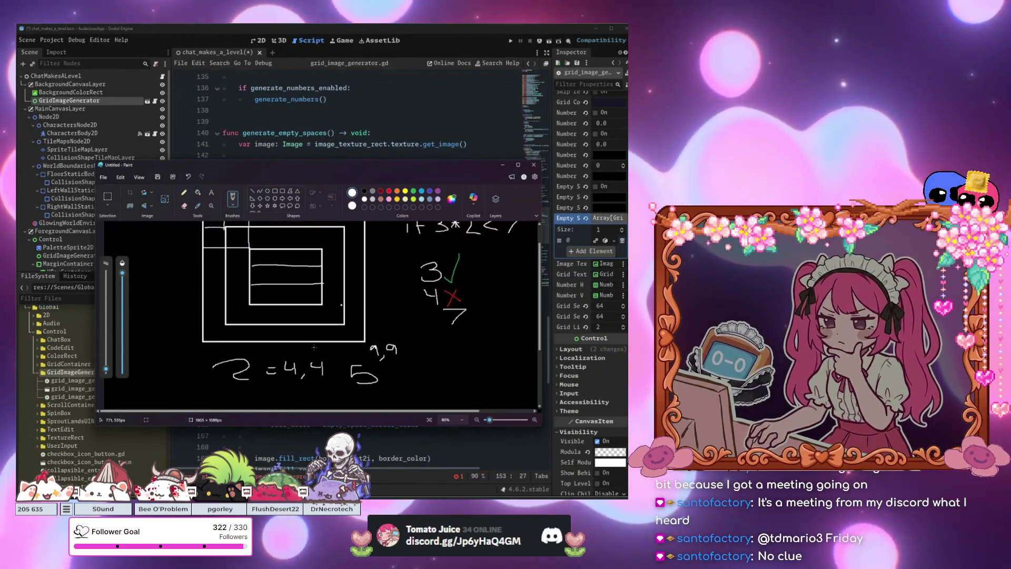
scroll(315, 350, up, 1)
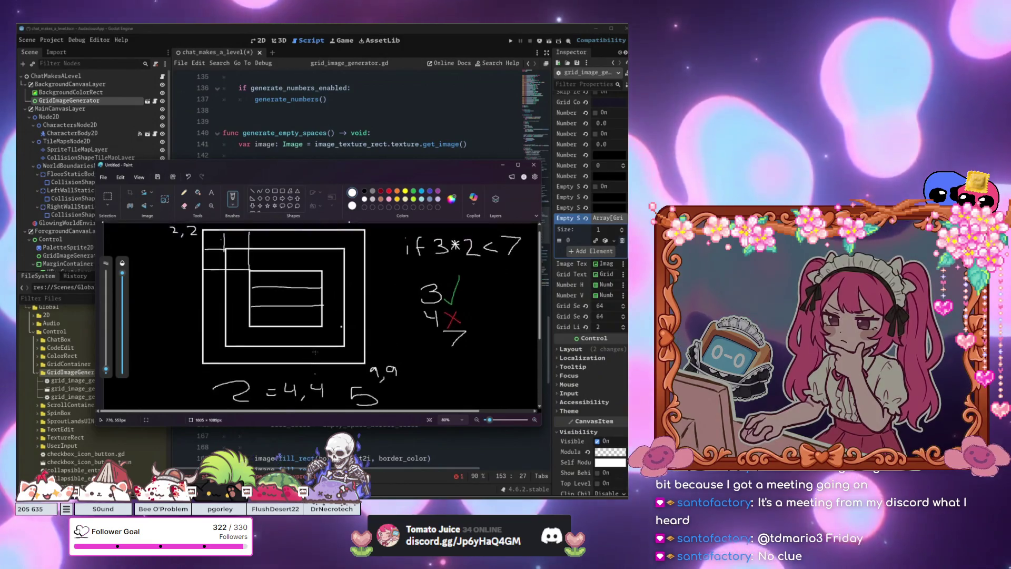
scroll(311, 354, down, 2)
scroll(327, 355, up, 2)
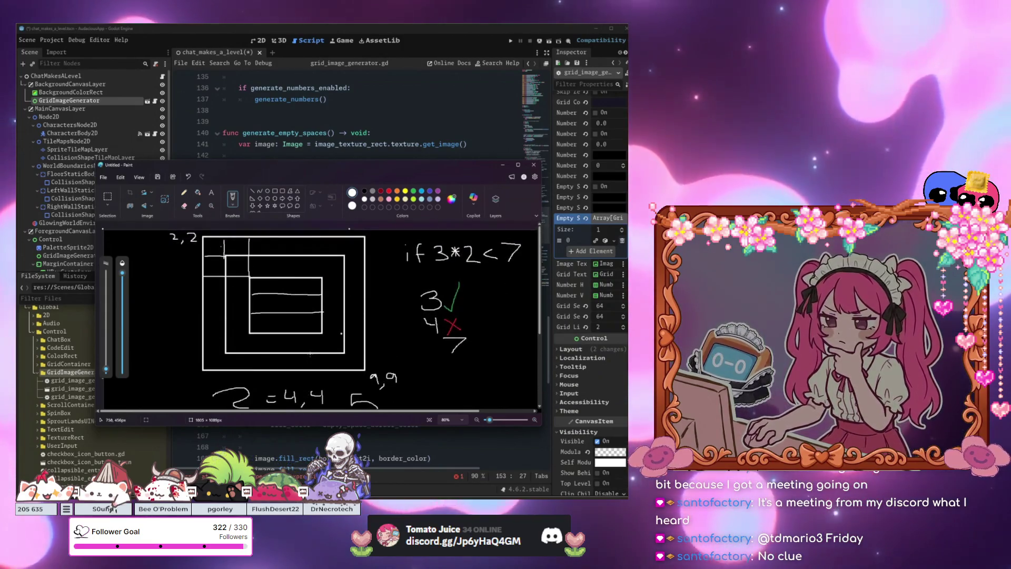
scroll(369, 356, down, 2)
- Extend the 5 under the 9,9 label into 5,5
drag(389, 356, 404, 354)
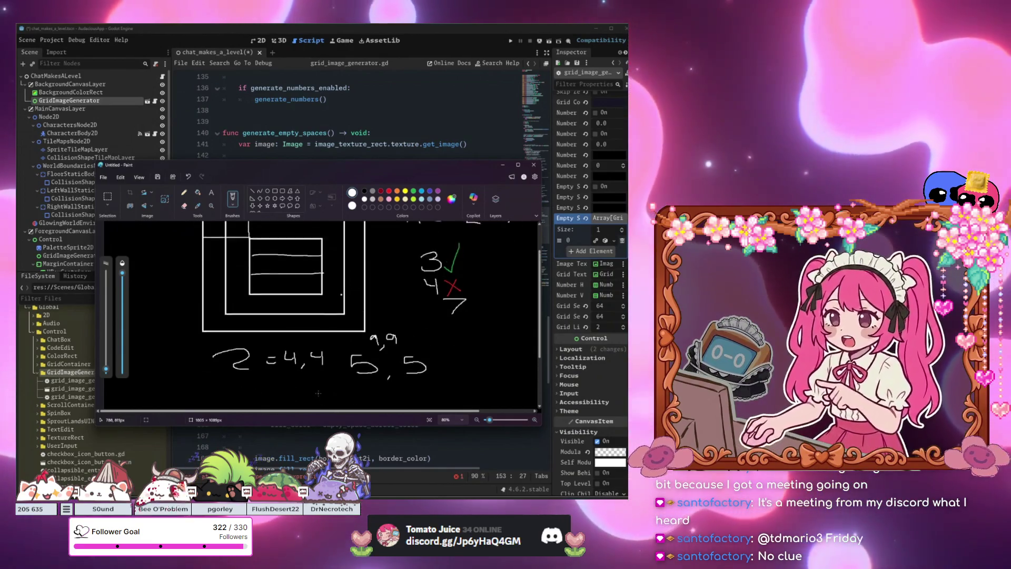
scroll(318, 392, up, 2)
scroll(319, 393, down, 2)
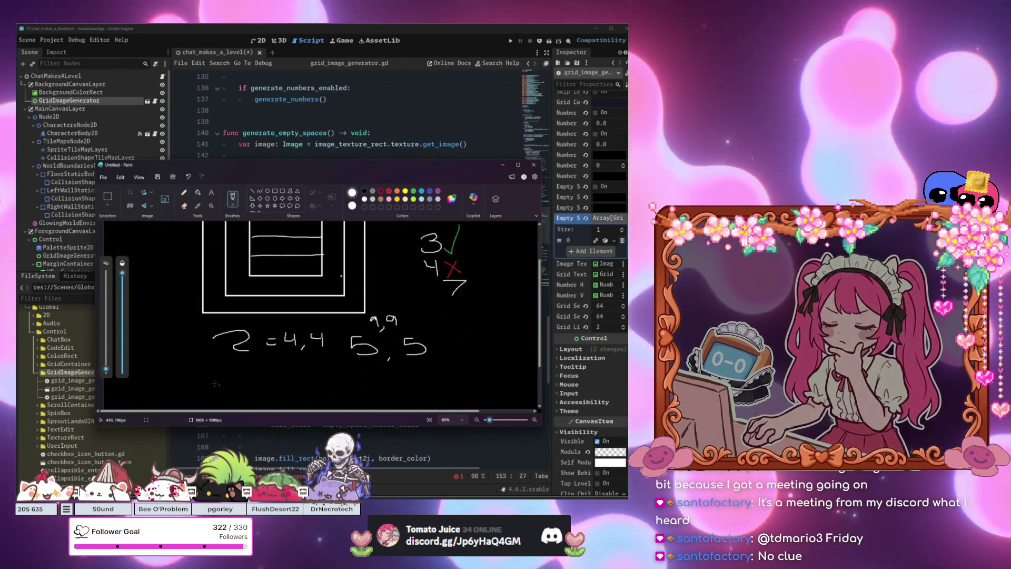
scroll(227, 376, up, 2)
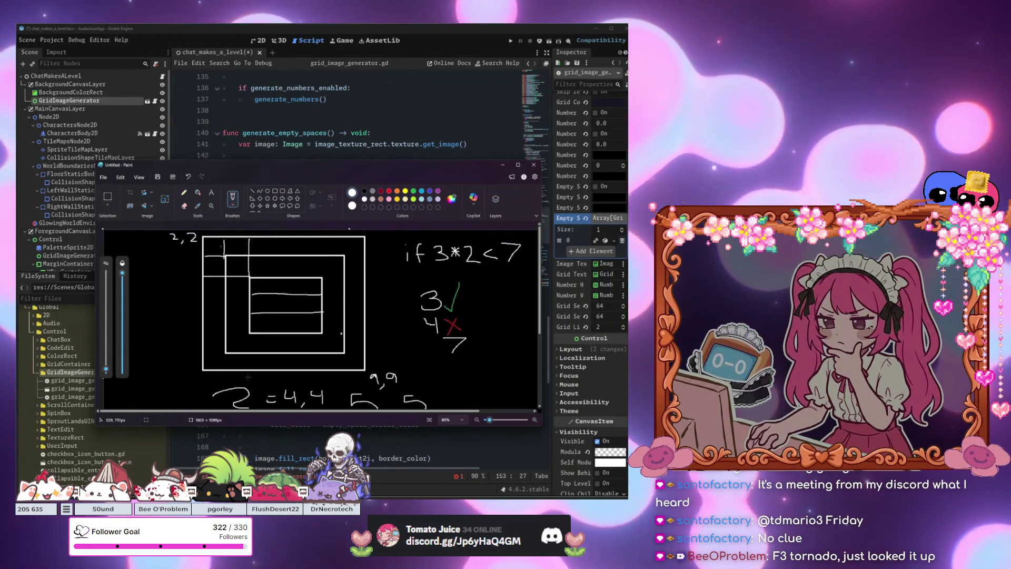
scroll(226, 376, down, 4)
scroll(248, 375, up, 4)
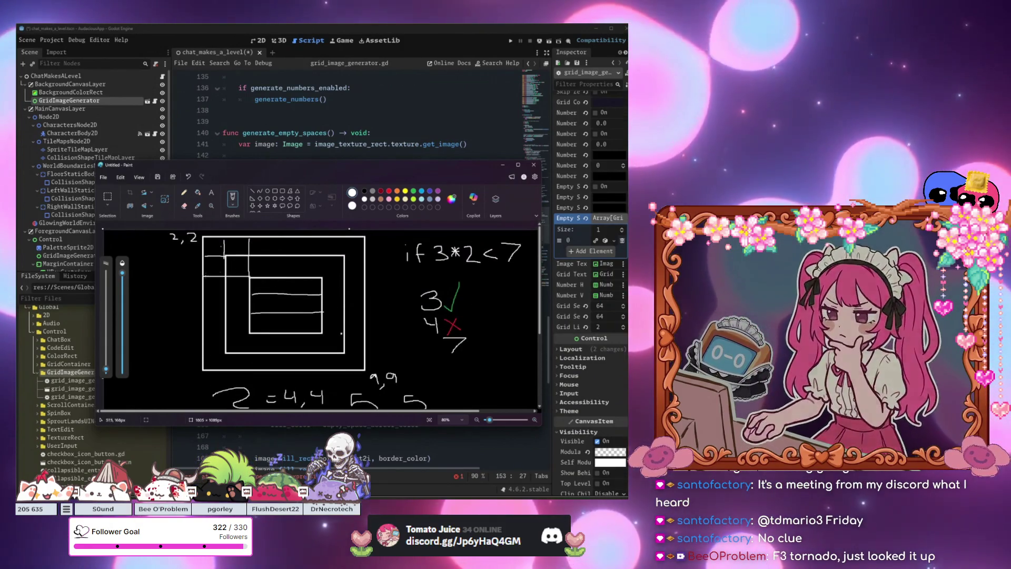
scroll(349, 229, down, 2)
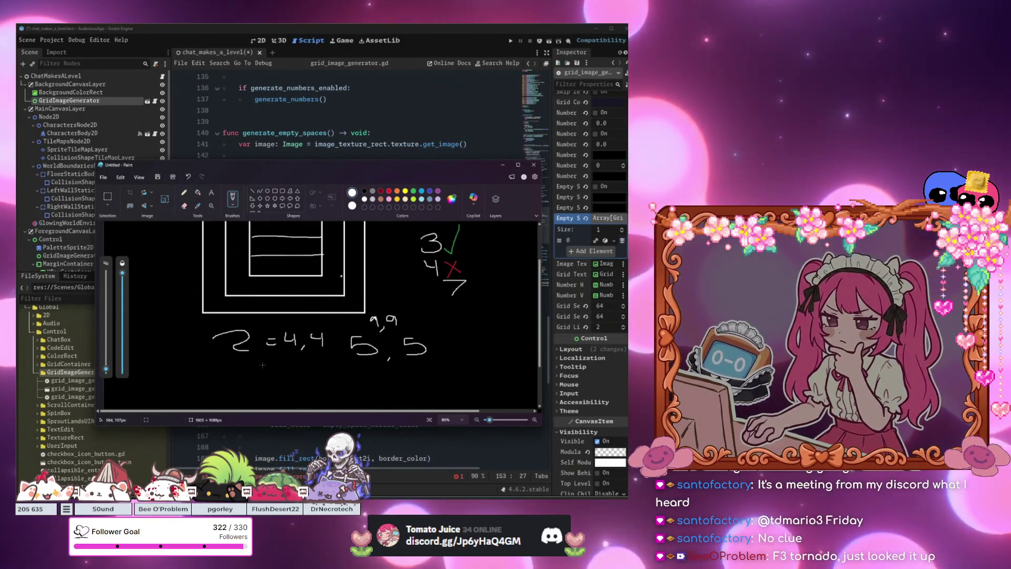
scroll(315, 356, up, 2)
scroll(285, 361, down, 1)
scroll(262, 364, up, 1)
scroll(262, 364, down, 2)
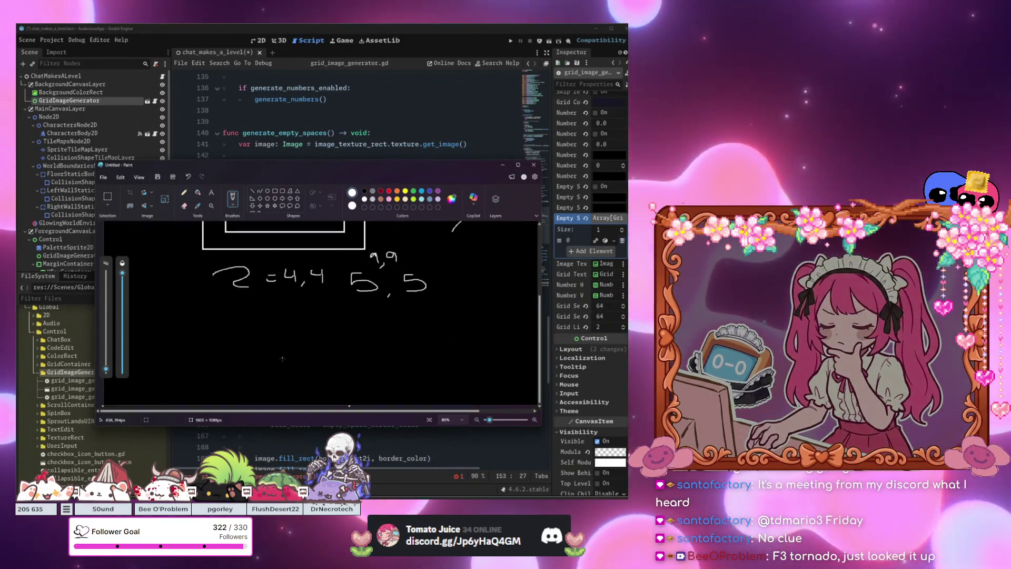
scroll(305, 322, up, 2)
scroll(337, 274, down, 2)
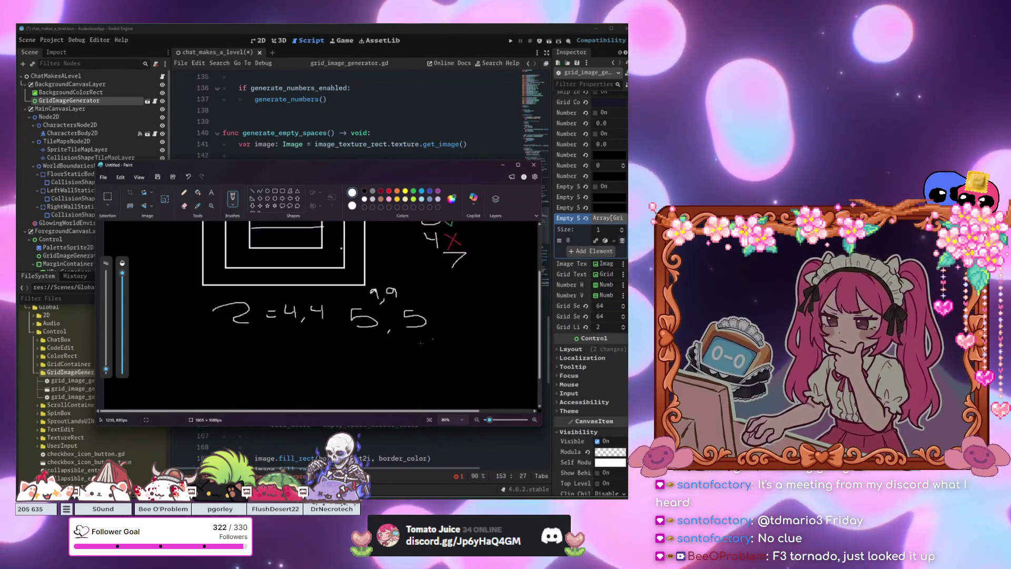
scroll(263, 294, up, 2)
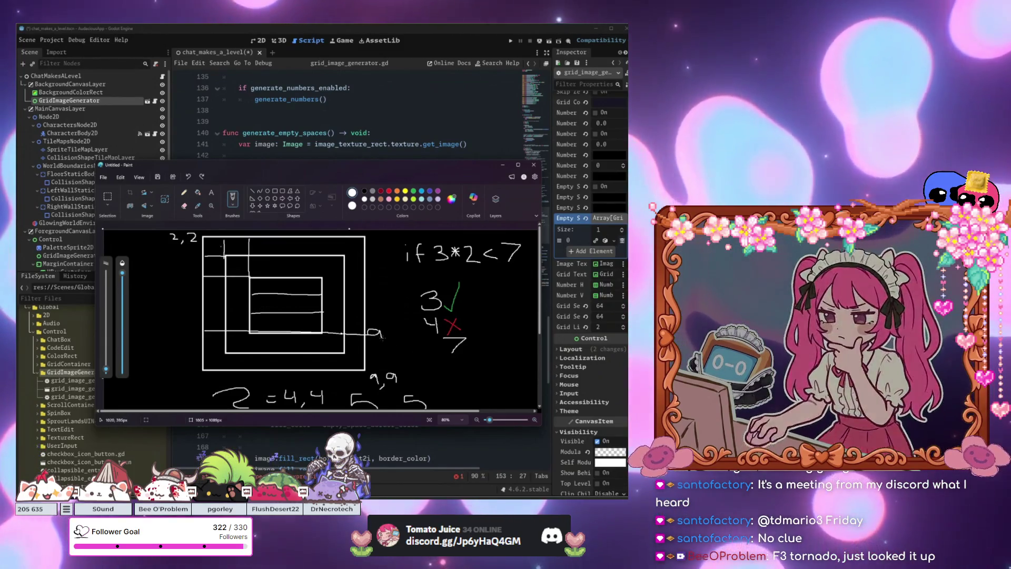
- Zoom around the sketch to inspect the inner square's bottom-right corner and its 9,5 label
scroll(399, 338, down, 1)
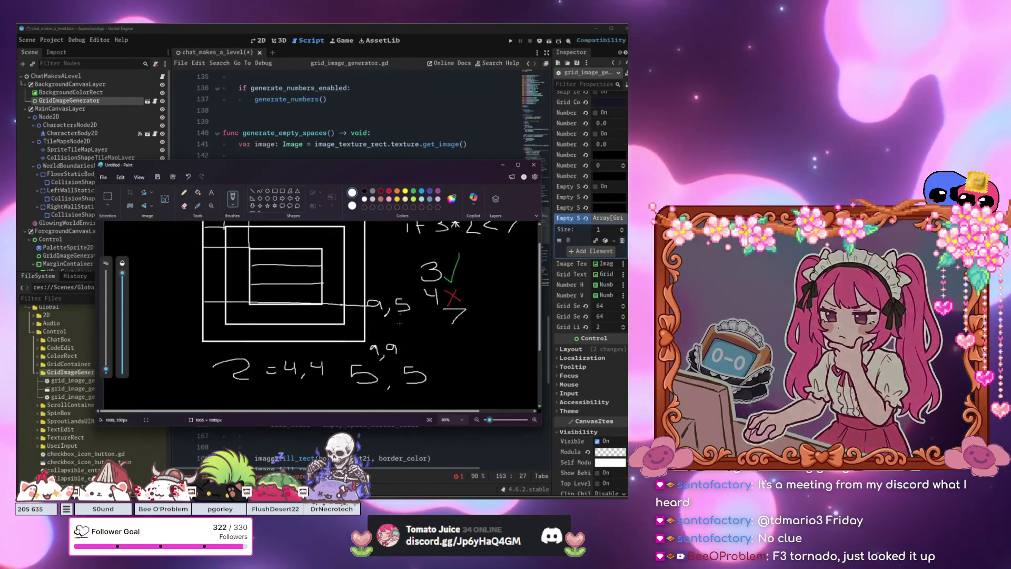
scroll(412, 407, down, 2)
scroll(342, 363, up, 2)
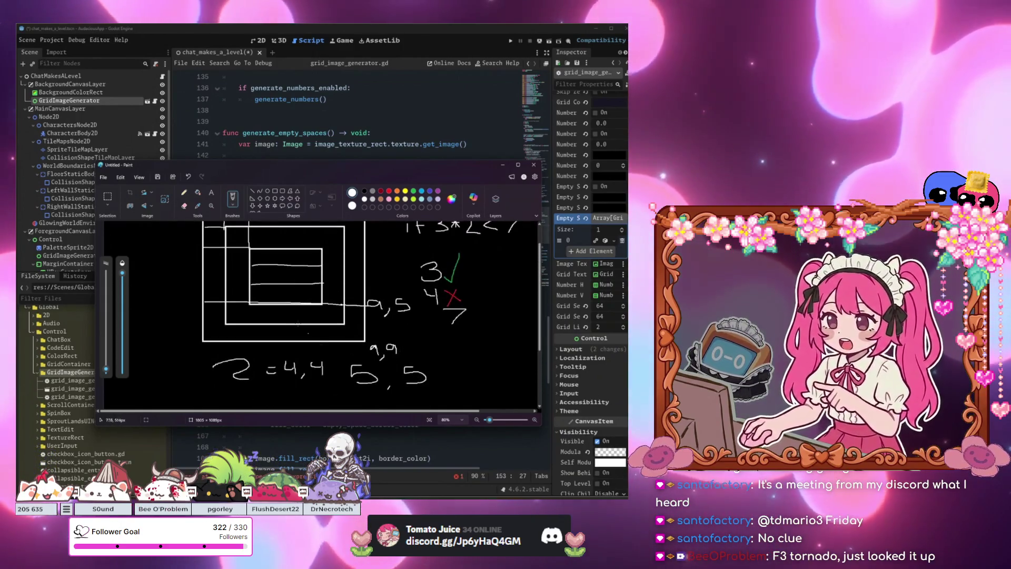
scroll(278, 325, up, 1)
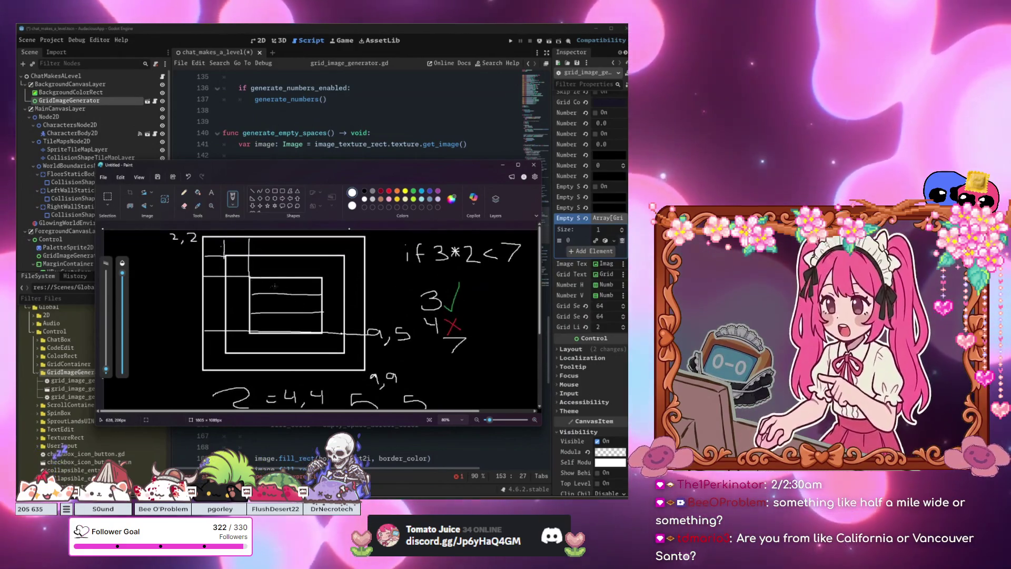
scroll(264, 279, down, 2)
scroll(284, 285, up, 2)
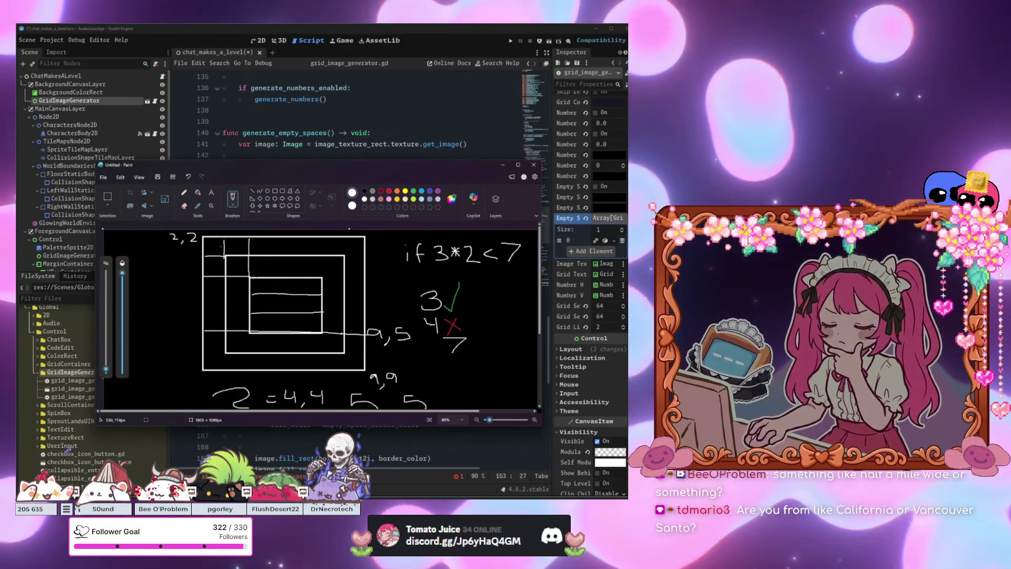
- Write 7,7 inside the squares and strike out the old 5,5 note
drag(318, 337, 327, 347)
drag(333, 337, 337, 348)
drag(347, 400, 440, 407)
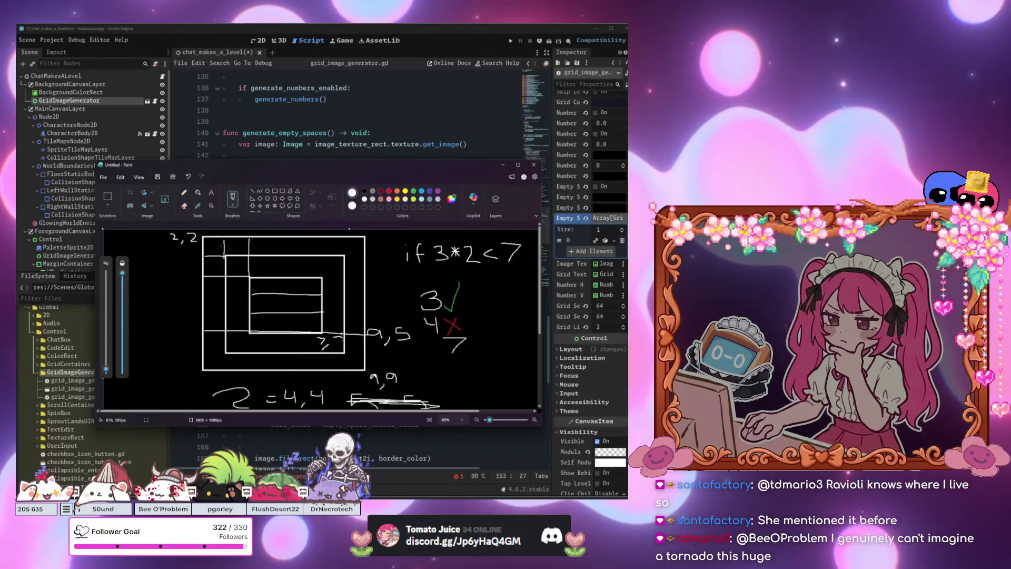
scroll(345, 342, down, 1)
scroll(326, 330, up, 1)
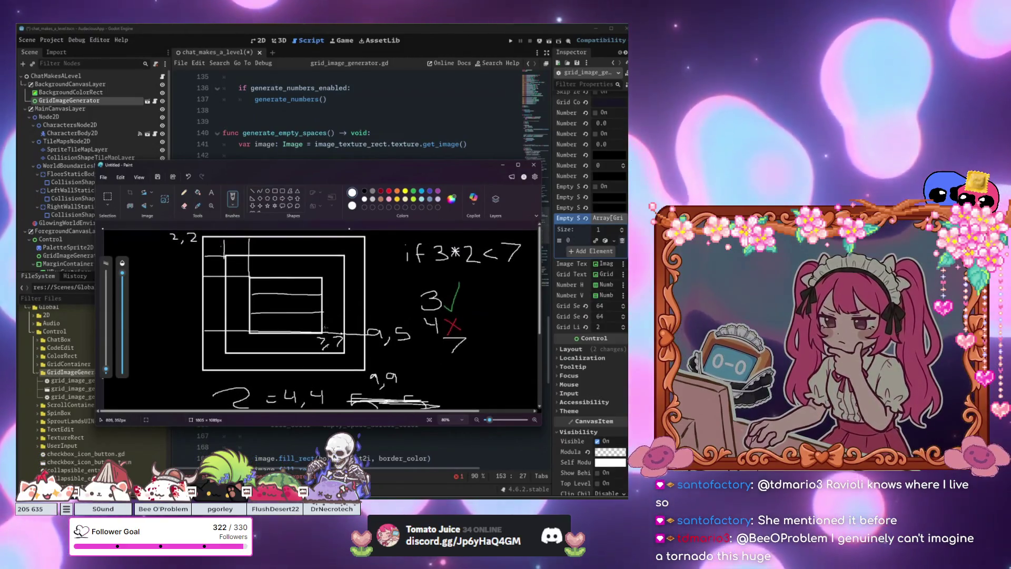
scroll(321, 316, down, 2)
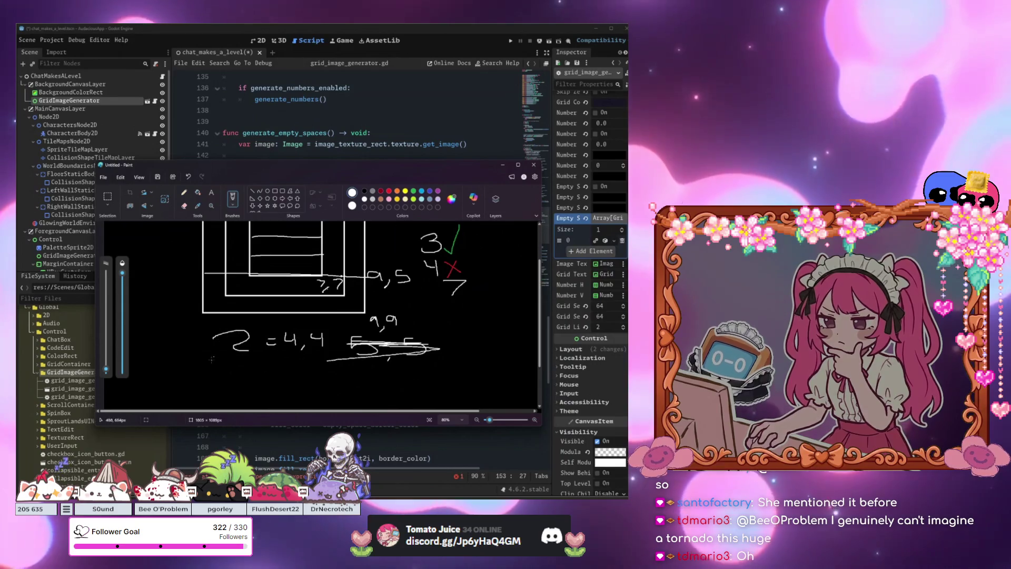
- Replace the scribbled 2x2 working with the equation 9-2=7
drag(159, 359, 188, 371)
mouse_move(189, 359)
mouse_down()
mouse_move(176, 371)
mouse_move(213, 366)
mouse_up()
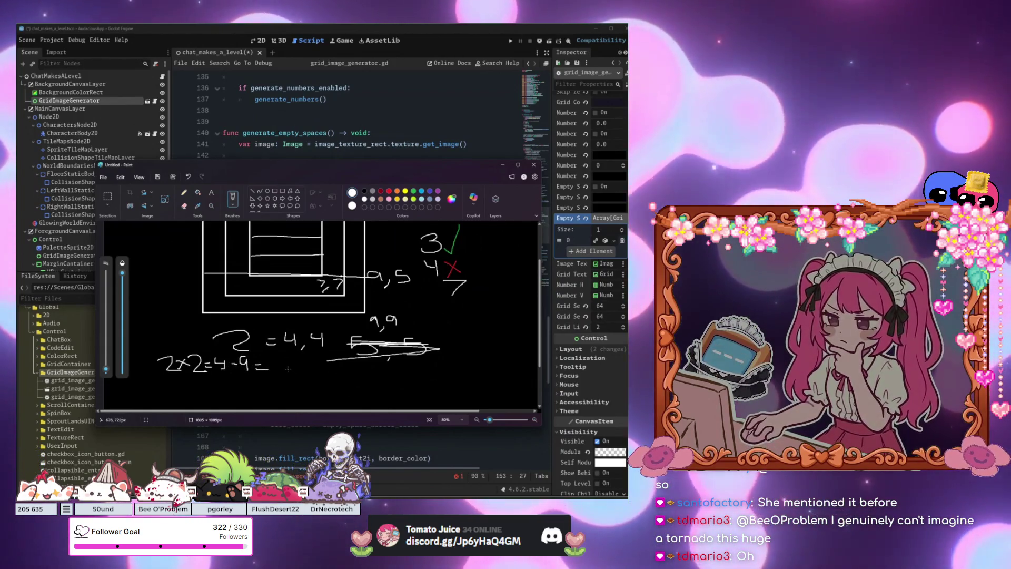
scroll(347, 343, up, 3)
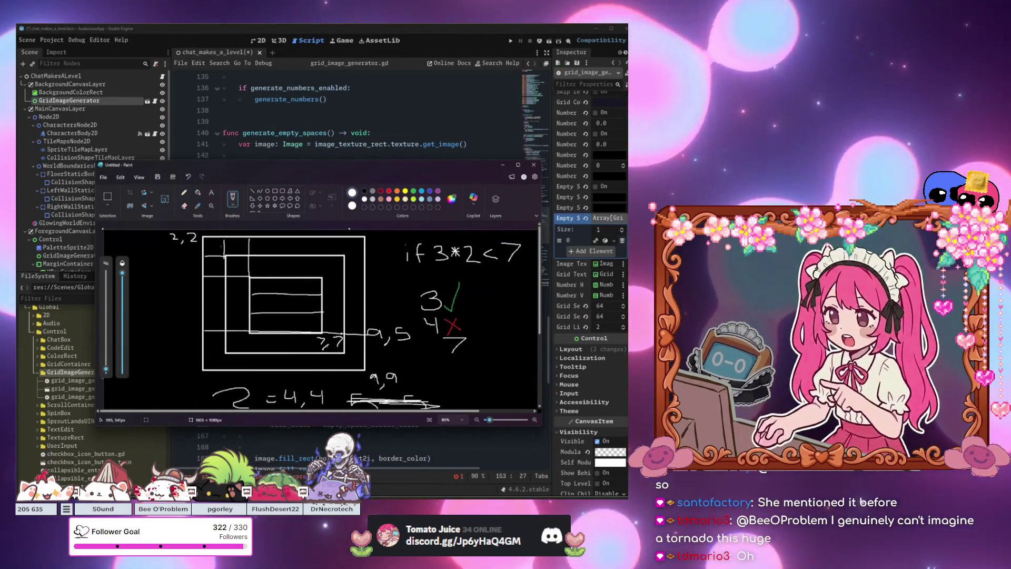
scroll(321, 316, down, 2)
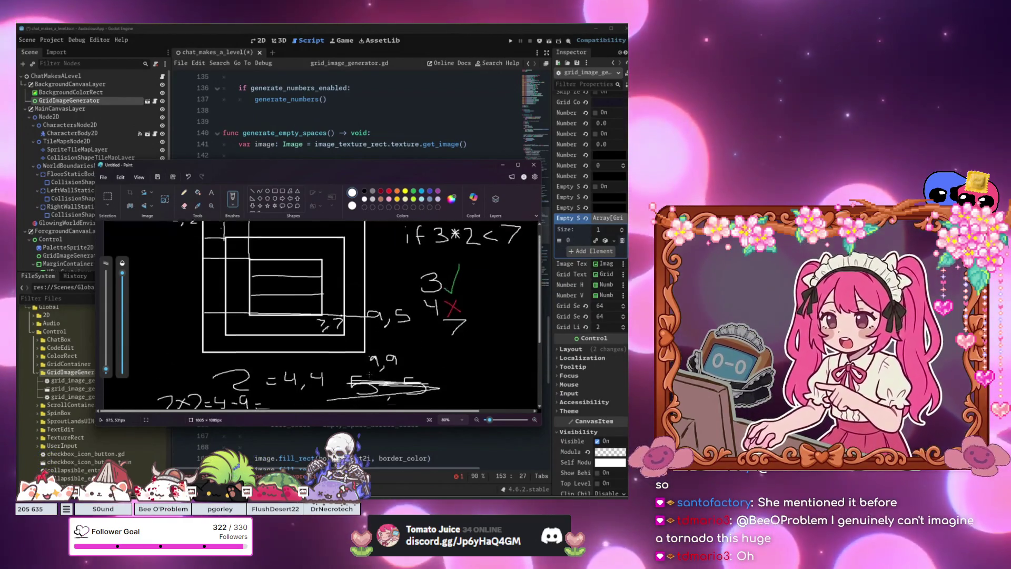
scroll(322, 365, down, 3)
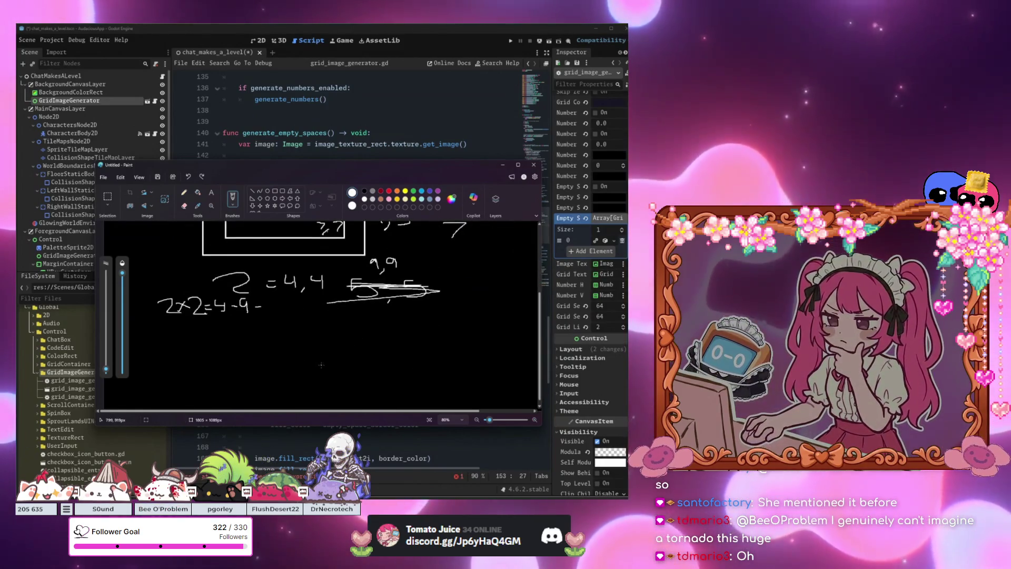
key(ctrl+z)
key(ctrl+z)
key(ctrl+z)
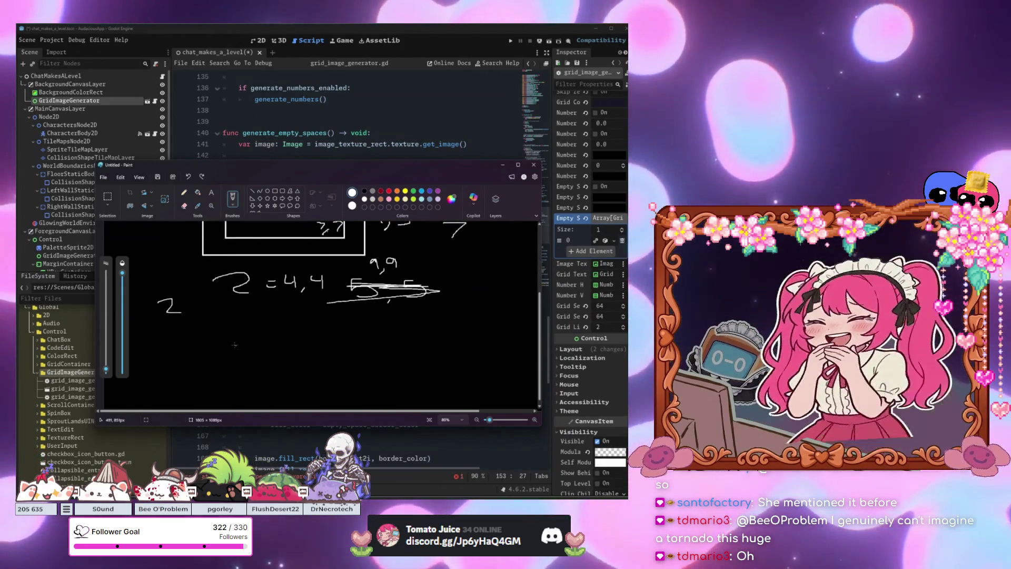
mouse_move(178, 308)
mouse_down()
mouse_move(176, 320)
mouse_move(207, 318)
mouse_up()
drag(209, 310, 227, 320)
scroll(264, 332, up, 1)
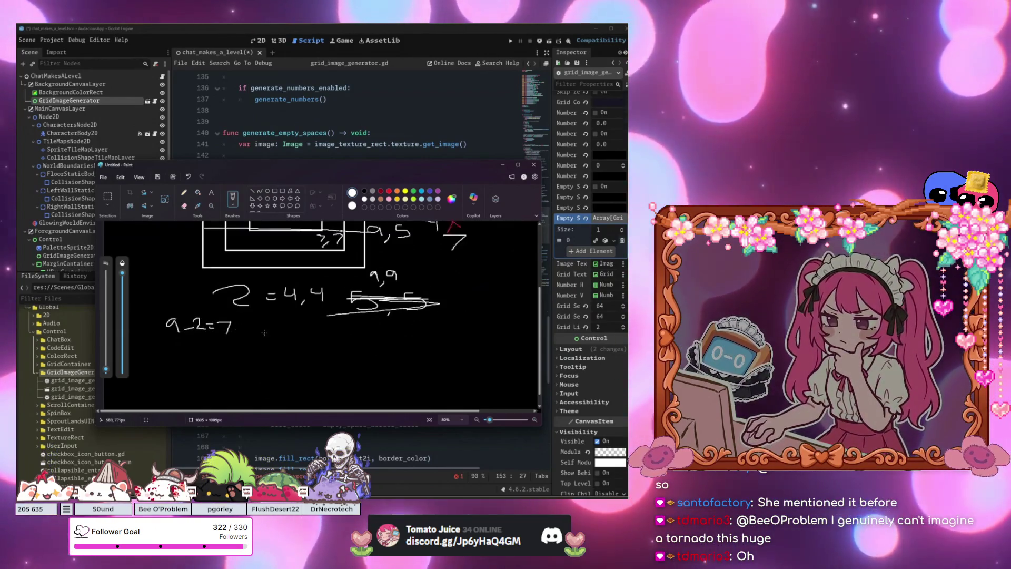
scroll(264, 333, up, 4)
- Extend the equation to 9-2=7-4=3 and label it 'size'
scroll(294, 331, down, 2)
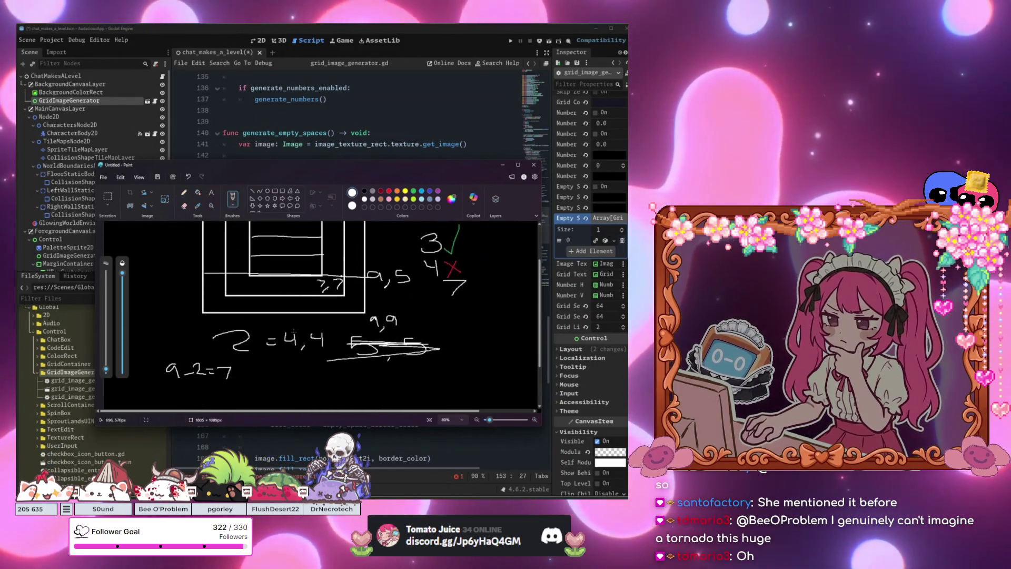
drag(237, 372, 258, 372)
mouse_move(256, 363)
mouse_down()
mouse_move(255, 377)
mouse_move(269, 372)
mouse_up()
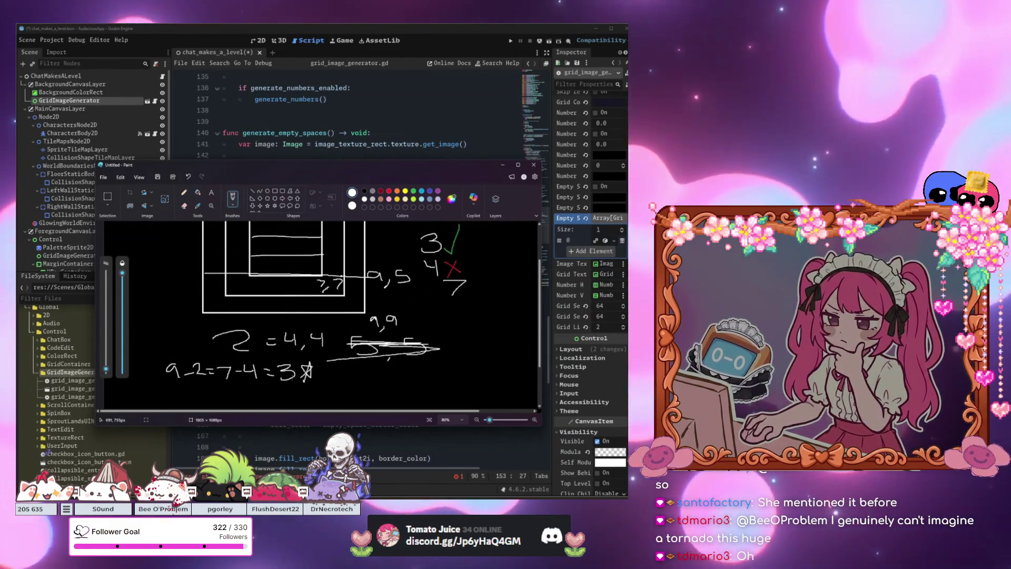
scroll(319, 383, down, 2)
mouse_move(307, 359)
mouse_down()
mouse_move(298, 368)
mouse_move(342, 369)
mouse_up()
- Review the sketch, then return to the Godot script editor
scroll(316, 369, up, 5)
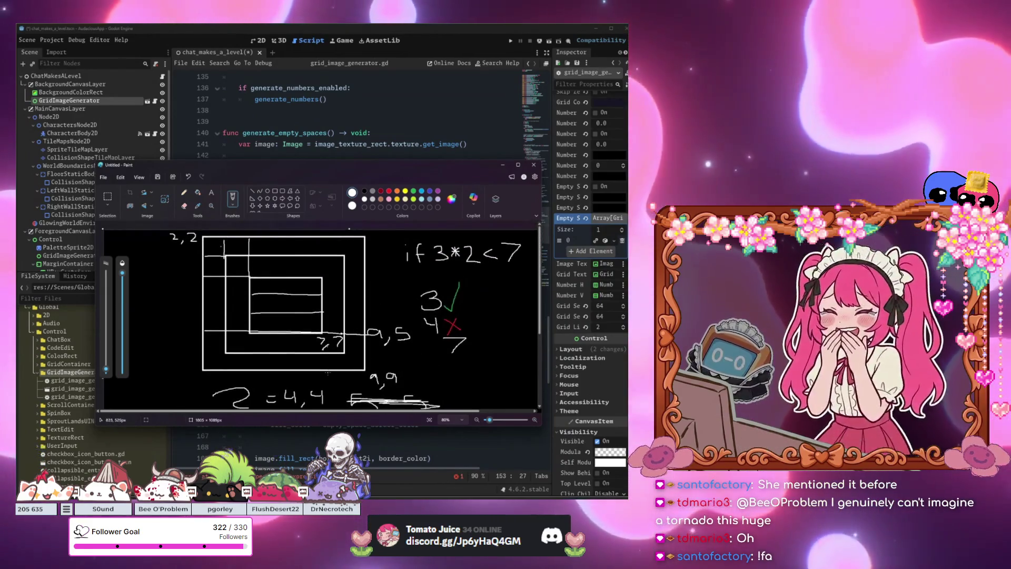
scroll(315, 368, down, 2)
scroll(295, 382, up, 3)
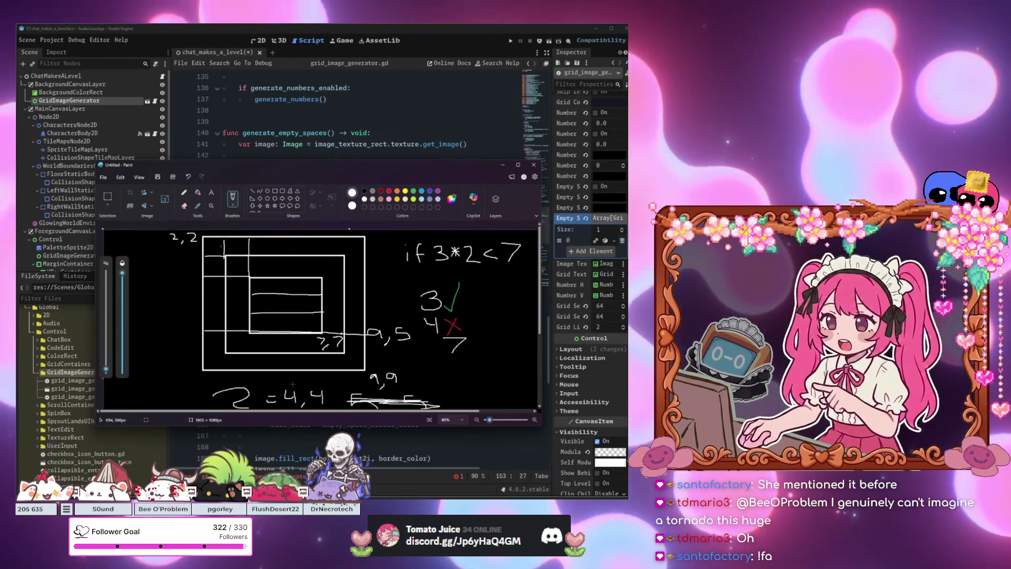
scroll(279, 375, down, 2)
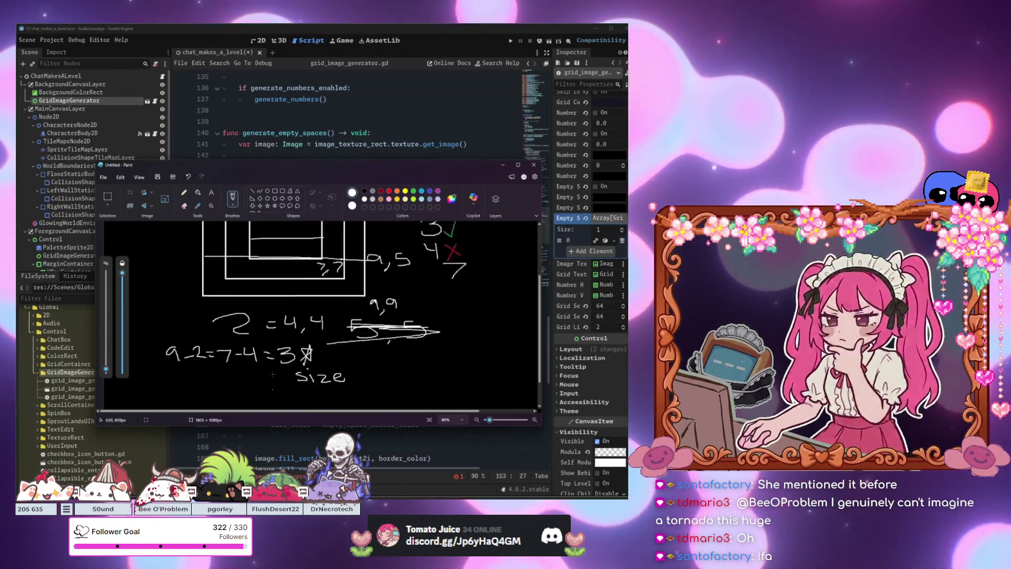
scroll(272, 372, up, 1)
scroll(263, 373, up, 2)
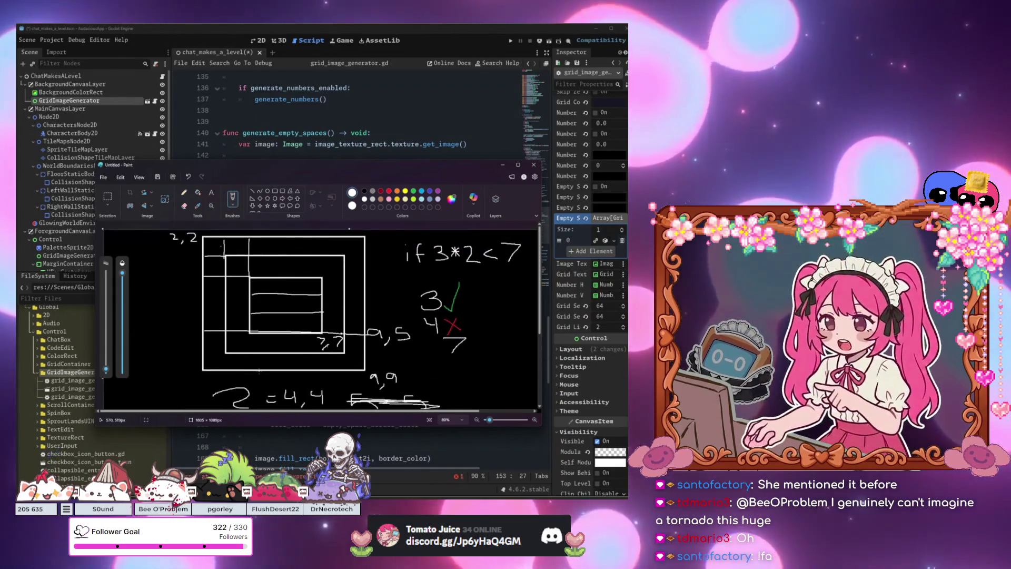
scroll(259, 371, down, 2)
scroll(258, 371, up, 2)
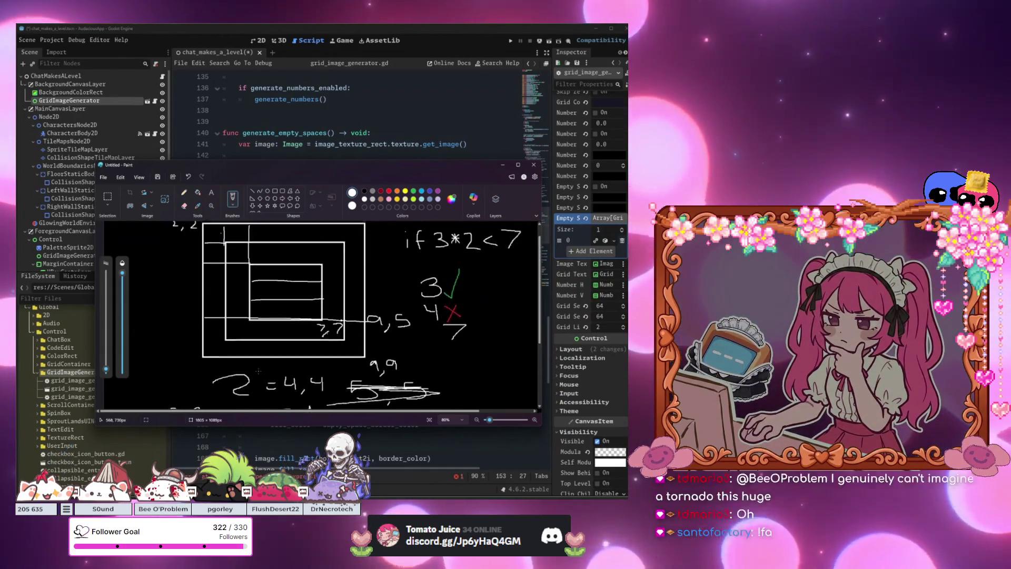
scroll(258, 371, down, 4)
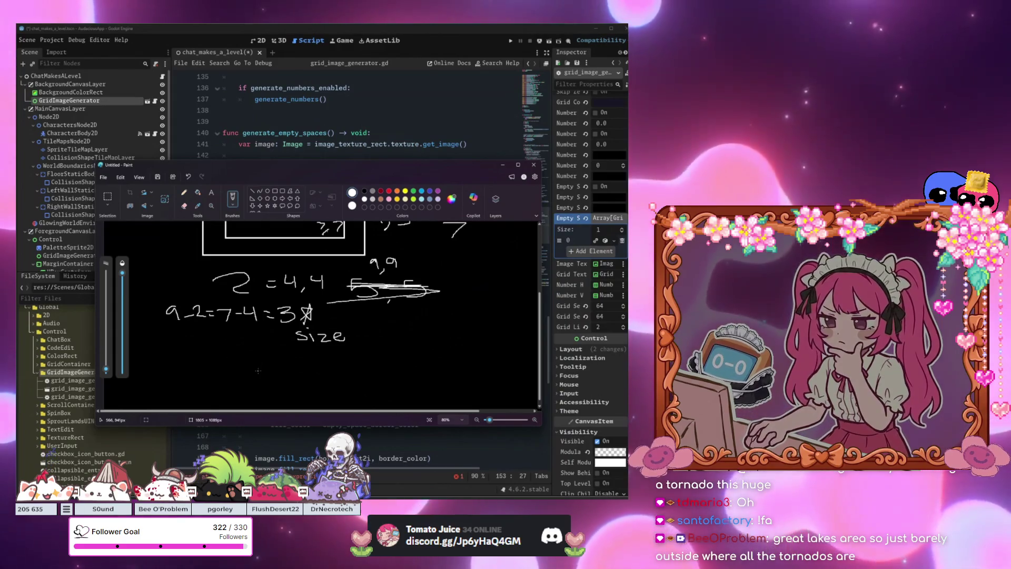
scroll(258, 371, up, 4)
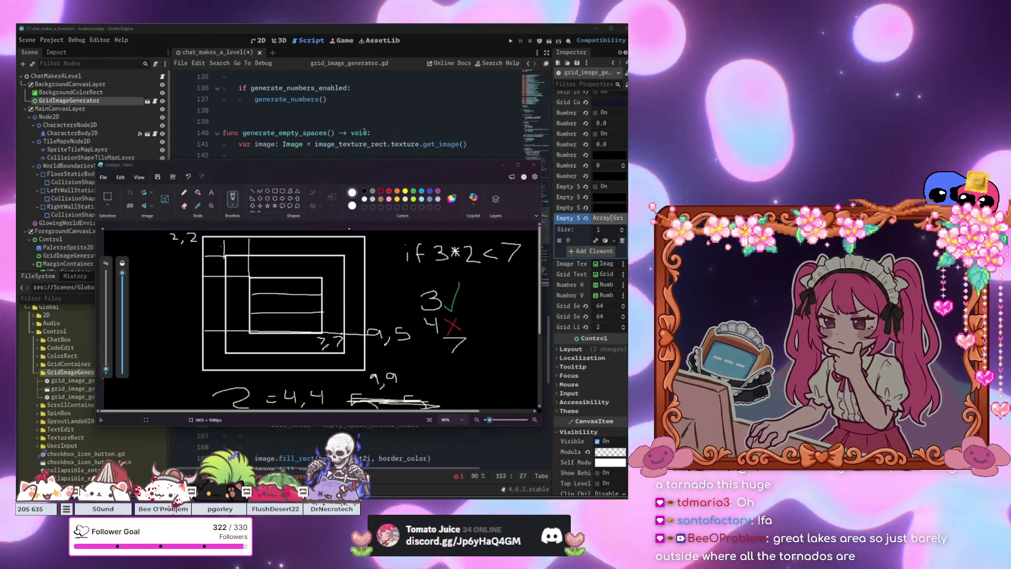
key(alt+Tab)
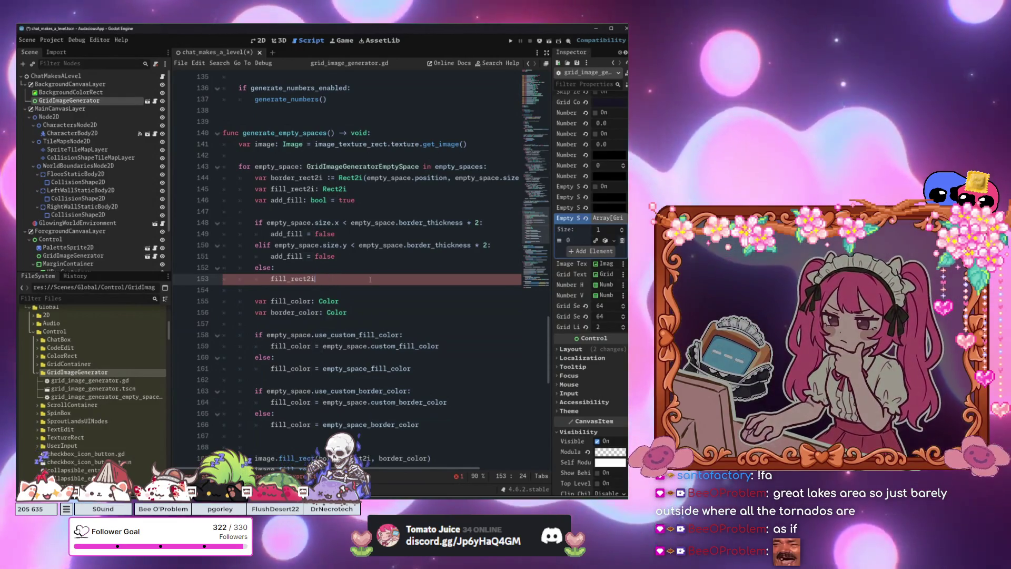
- Set fill_rect2i.position to empty_space.position plus a new Vector2i offset
text(po)
key(Return)
text(= )
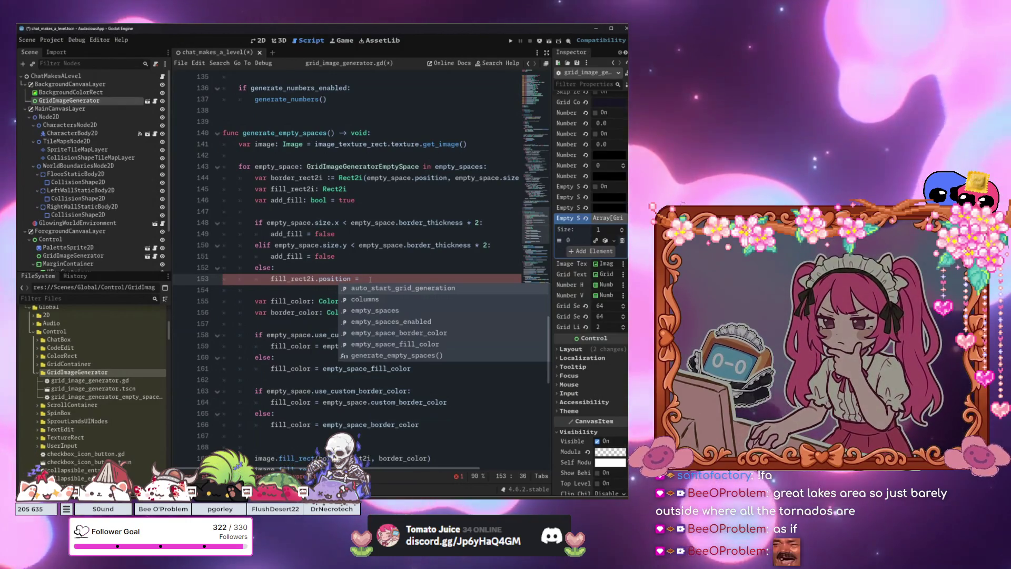
text(em)
key(BackSpace)
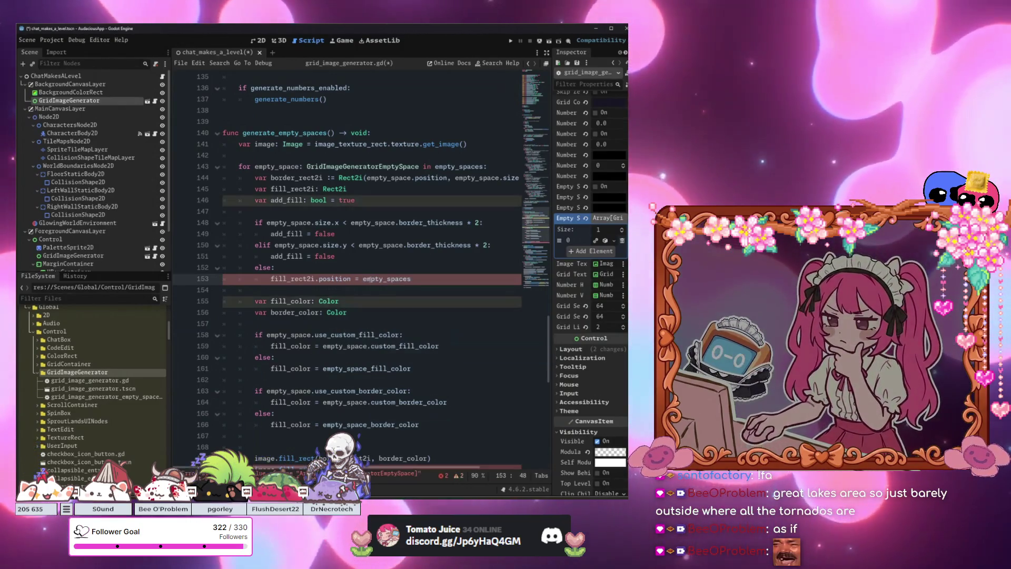
text(.position + )
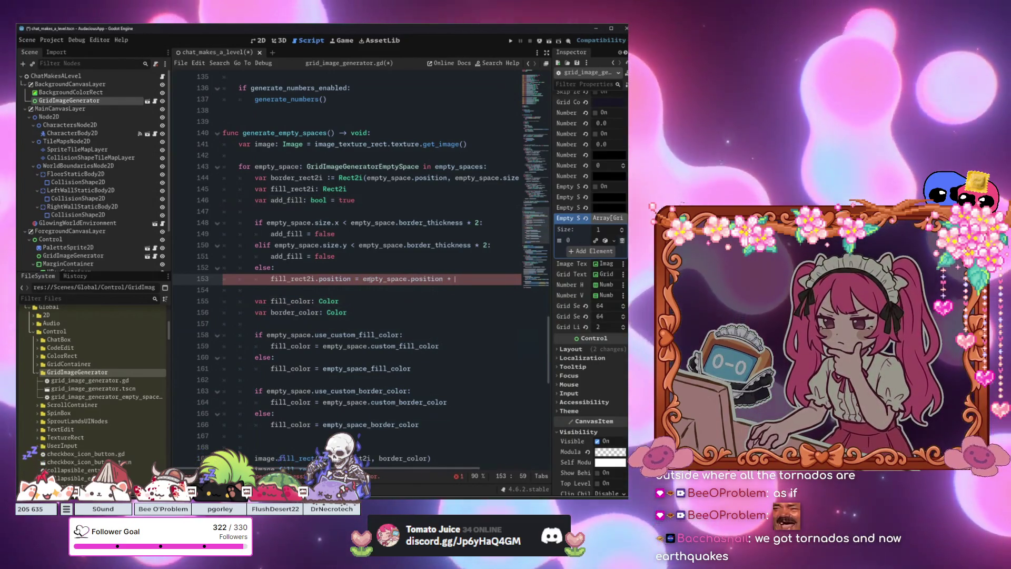
text(Ve)
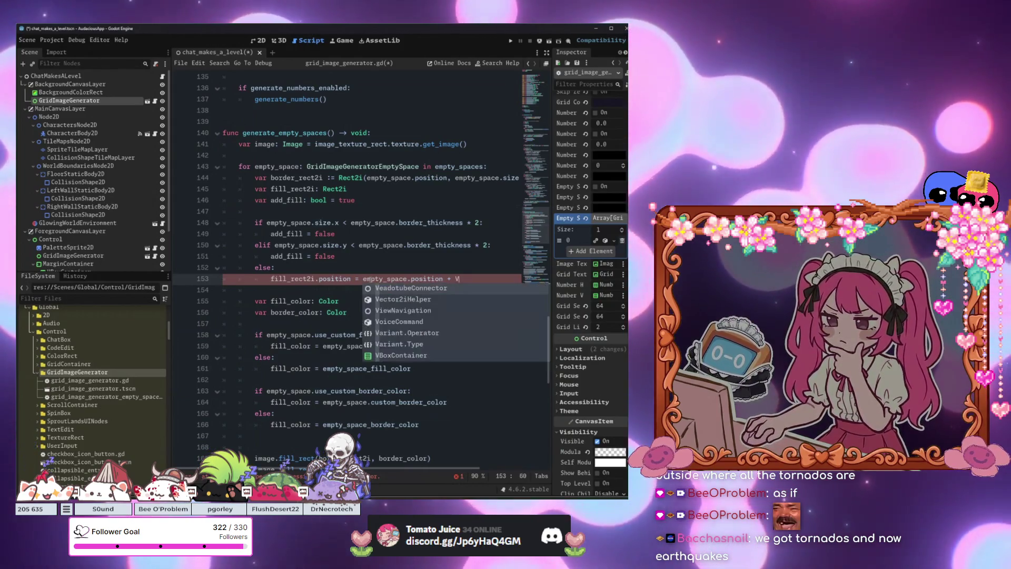
key(Down)
key(Down)
key(Down)
key(Return)
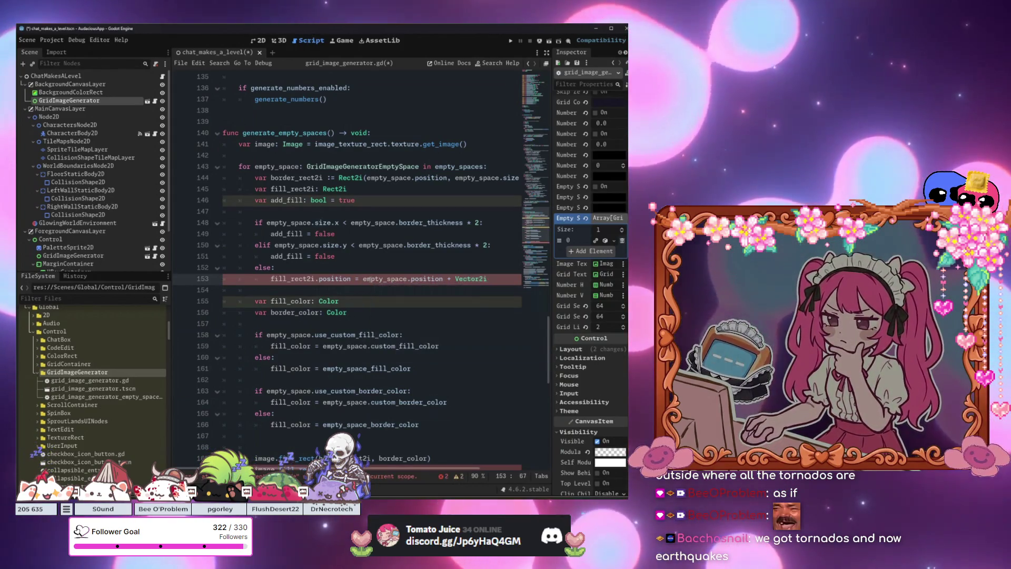
- Fill both Vector2i arguments with empty_space.border_thickness
text(empty_spaces,)
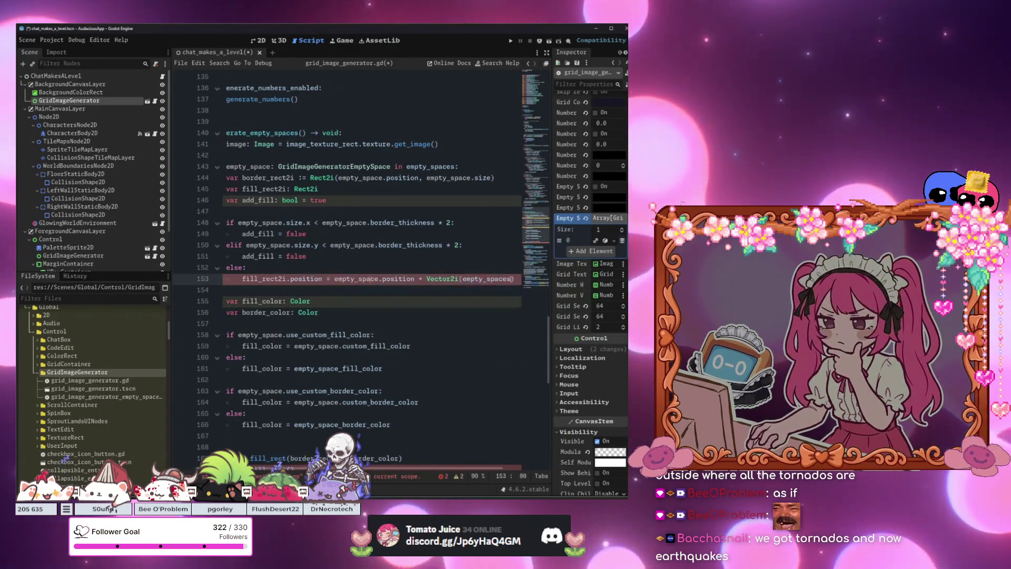
key(BackSpace)
key(BackSpace)
text(.ou)
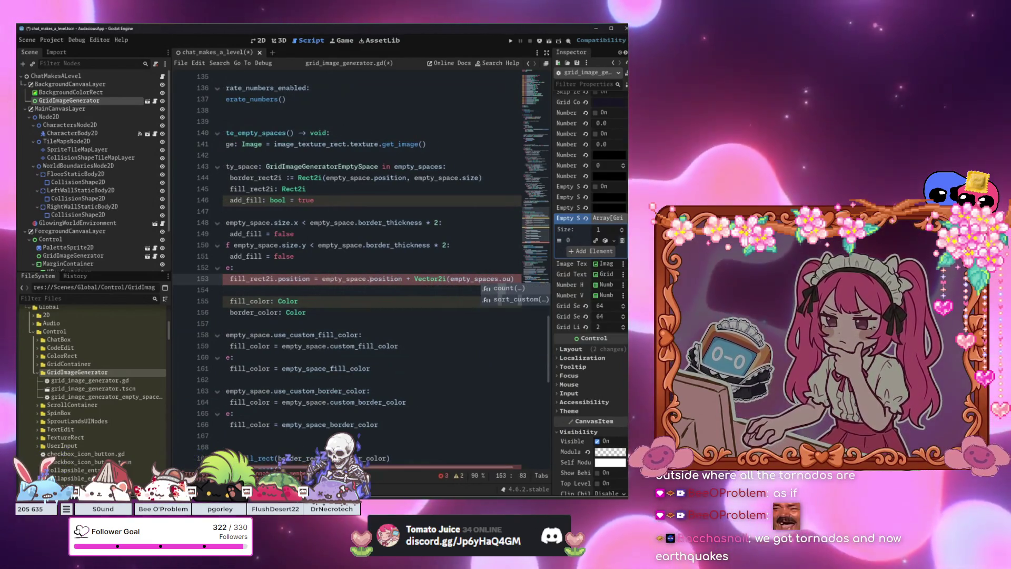
text(tline_)
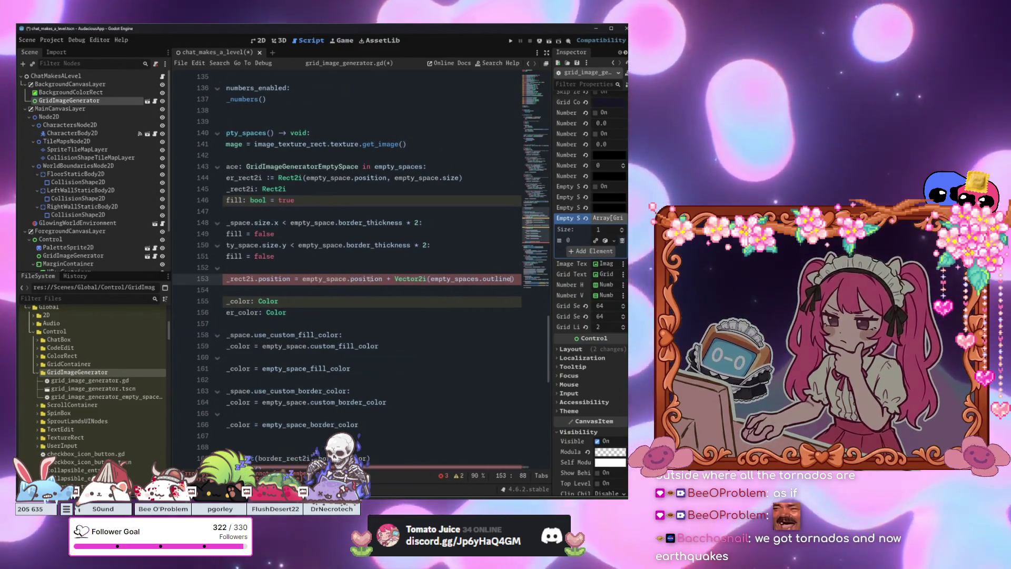
text(size)
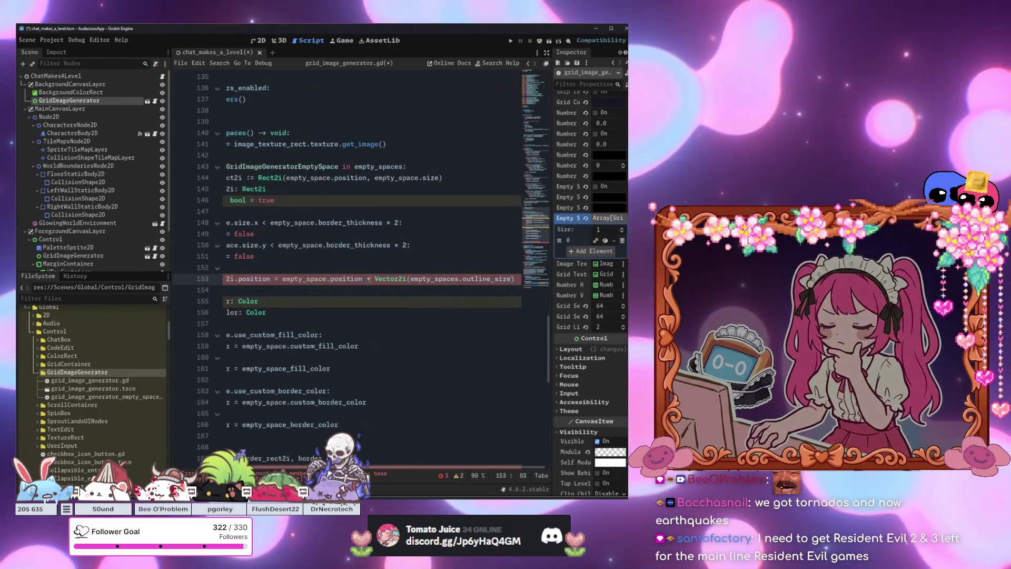
text(, )
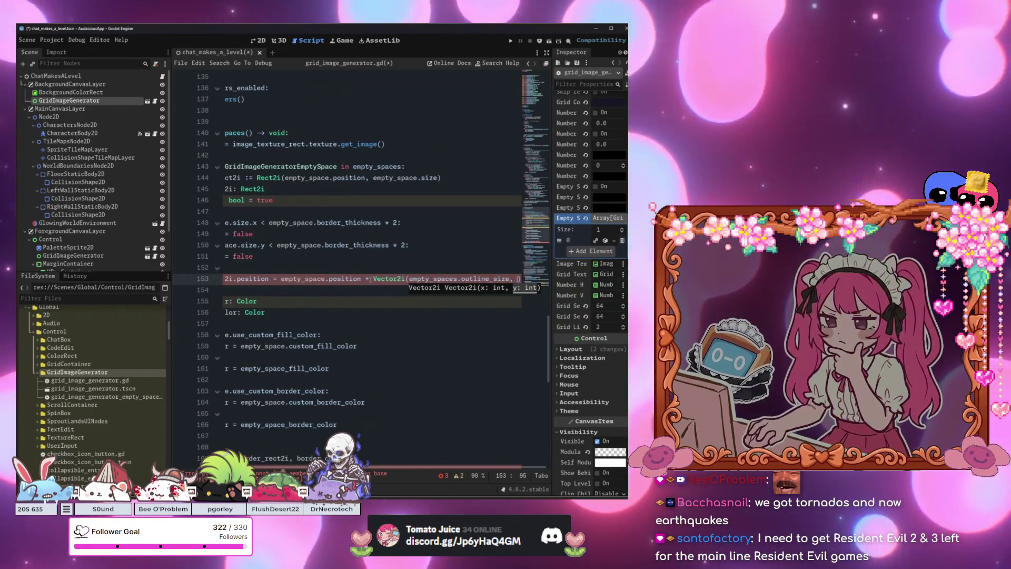
text(empt)
key(Return)
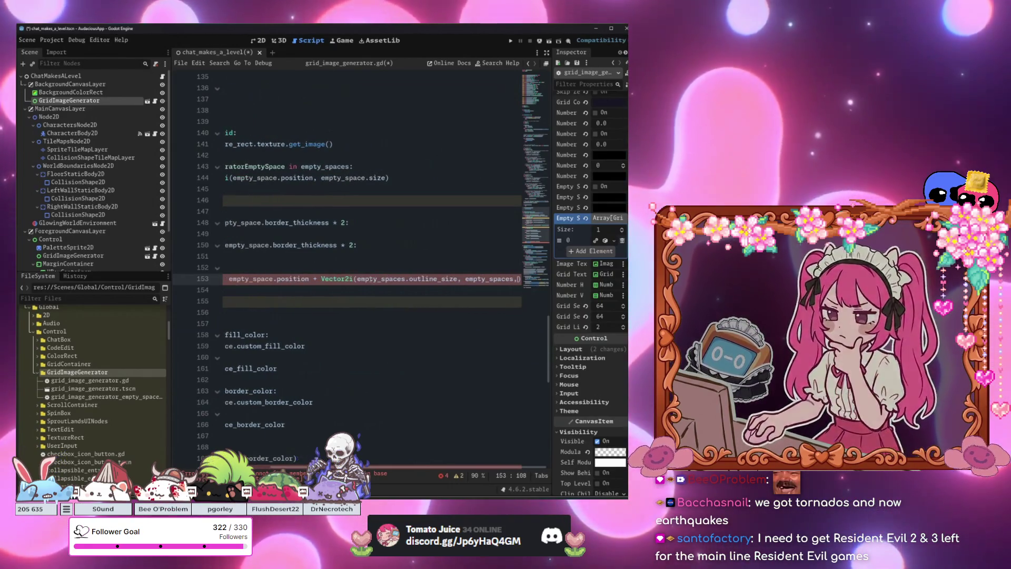
text(.bor)
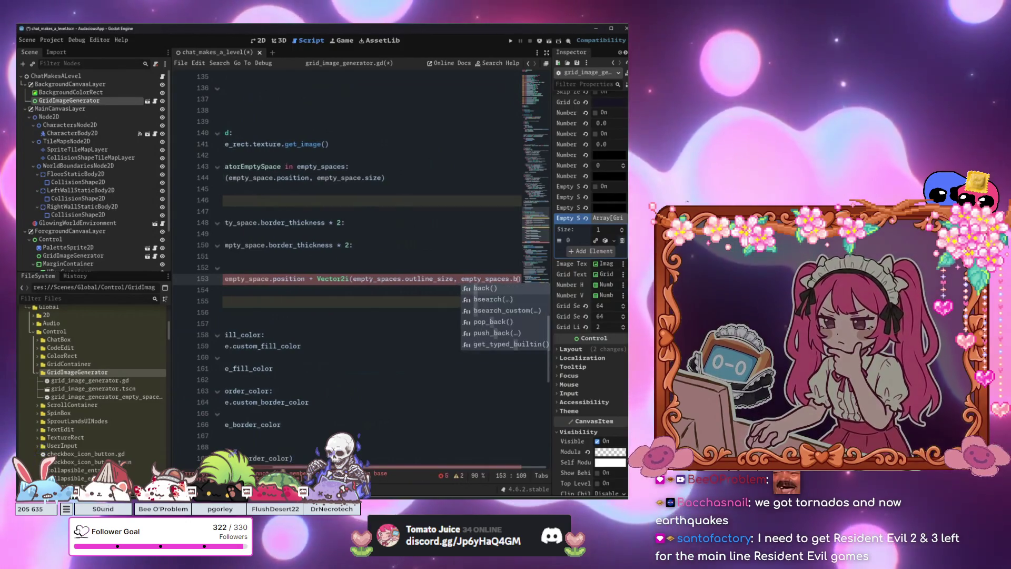
key(BackSpace)
key(BackSpace)
key(BackSpace)
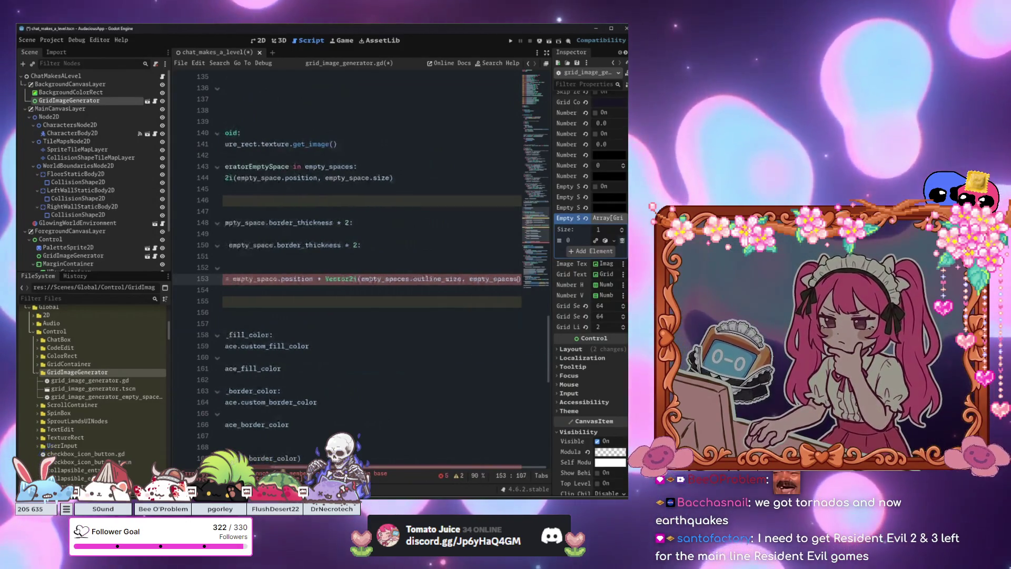
text(.)
key(Return)
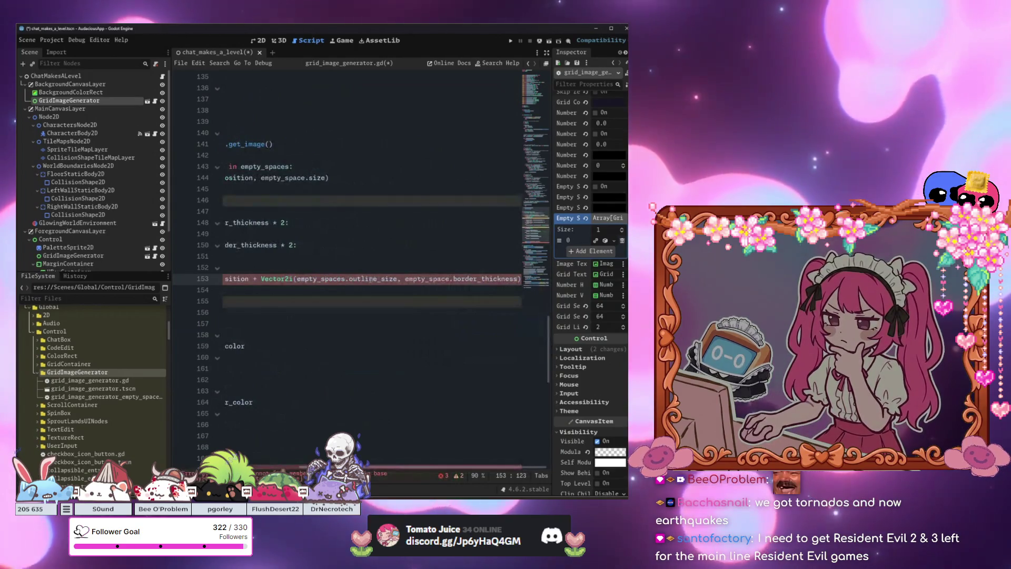
drag(406, 279, 514, 279)
click(401, 278)
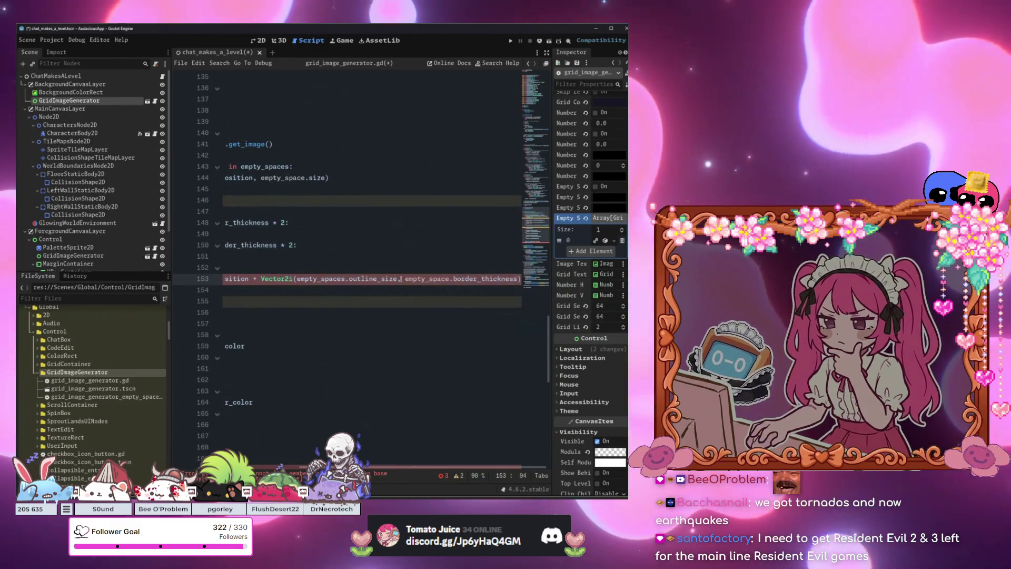
key(ctrl+v)
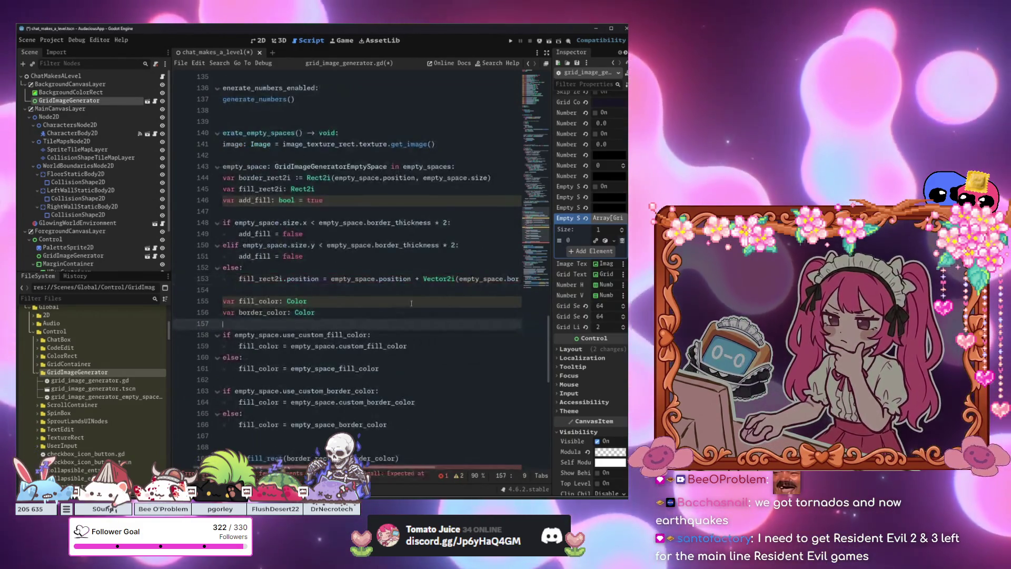
- Insert an indented line 154 reading fill_rect2i.size = fill_rect2i.position
click(353, 290)
key(Return)
key(Up)
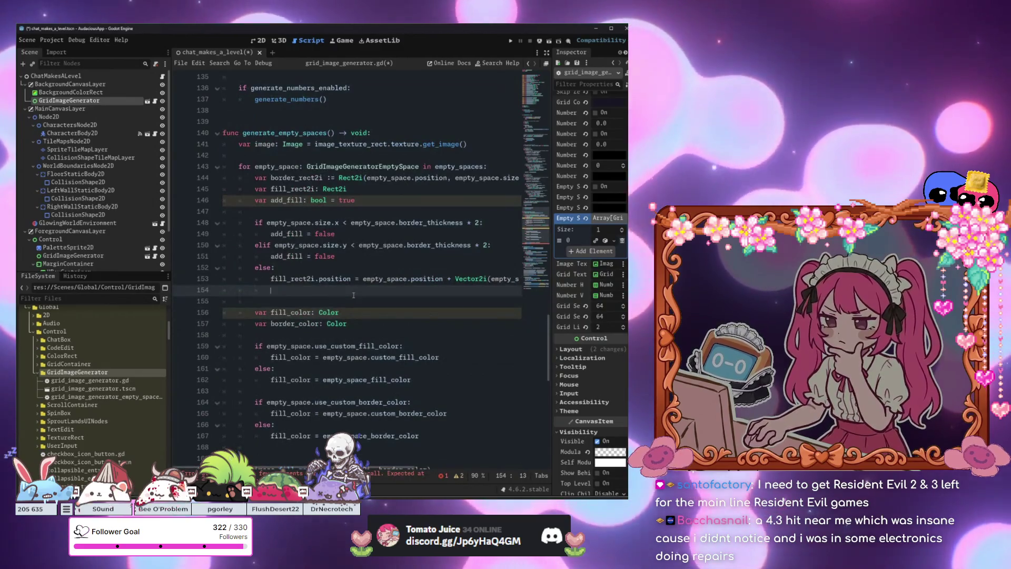
key(Tab)
text(fi)
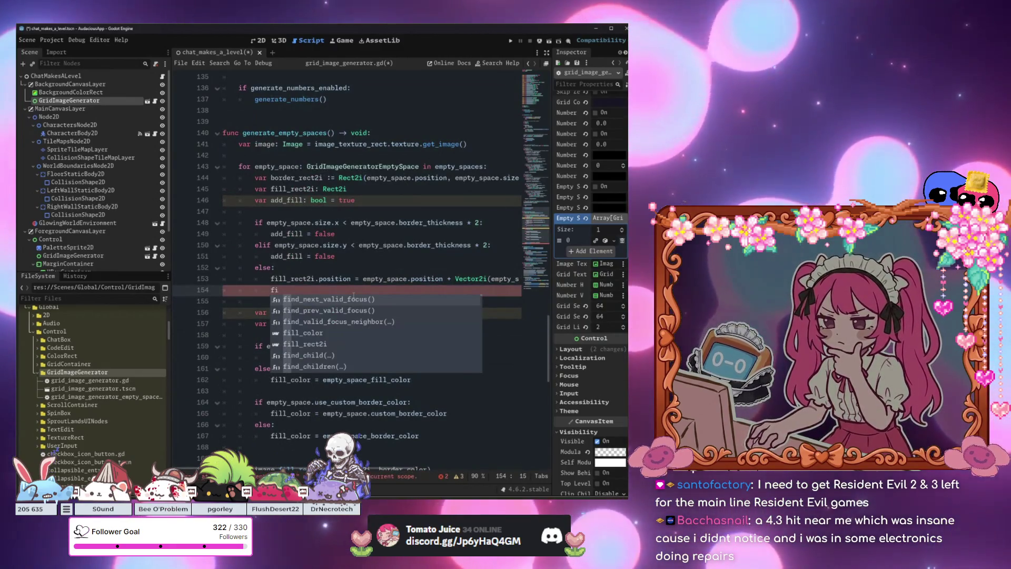
text(ll_rect2i.)
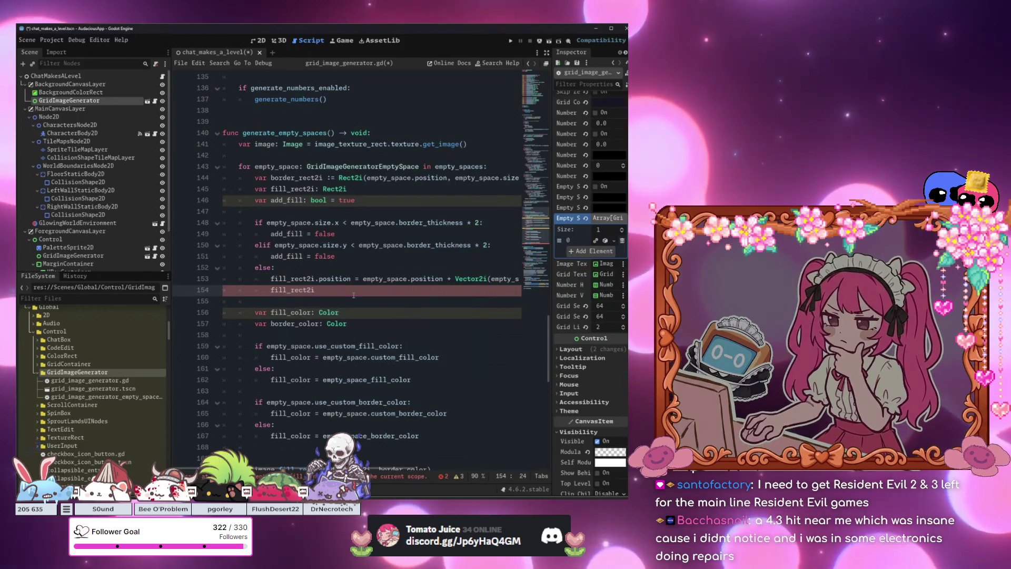
text(size = me)
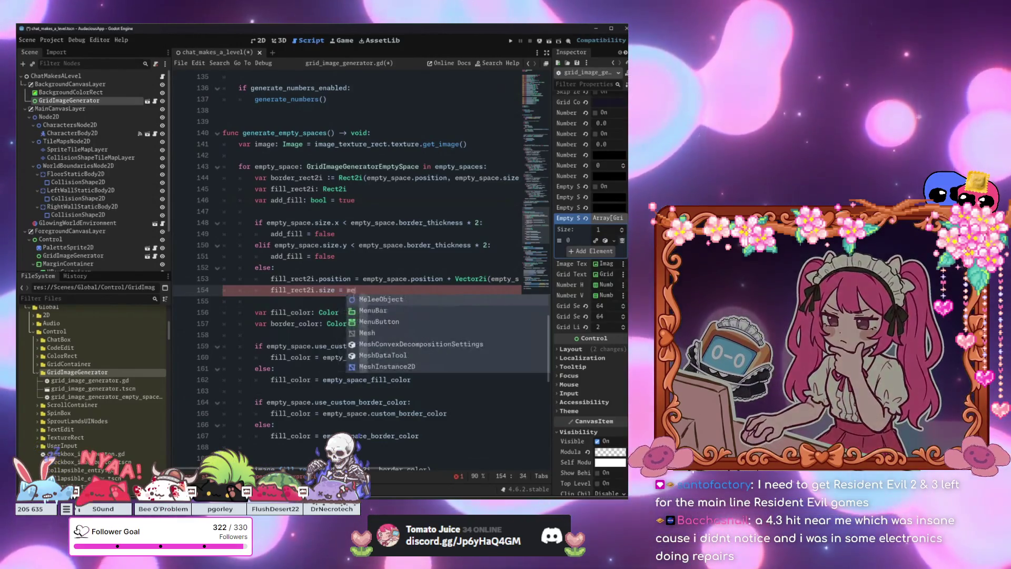
text(m)
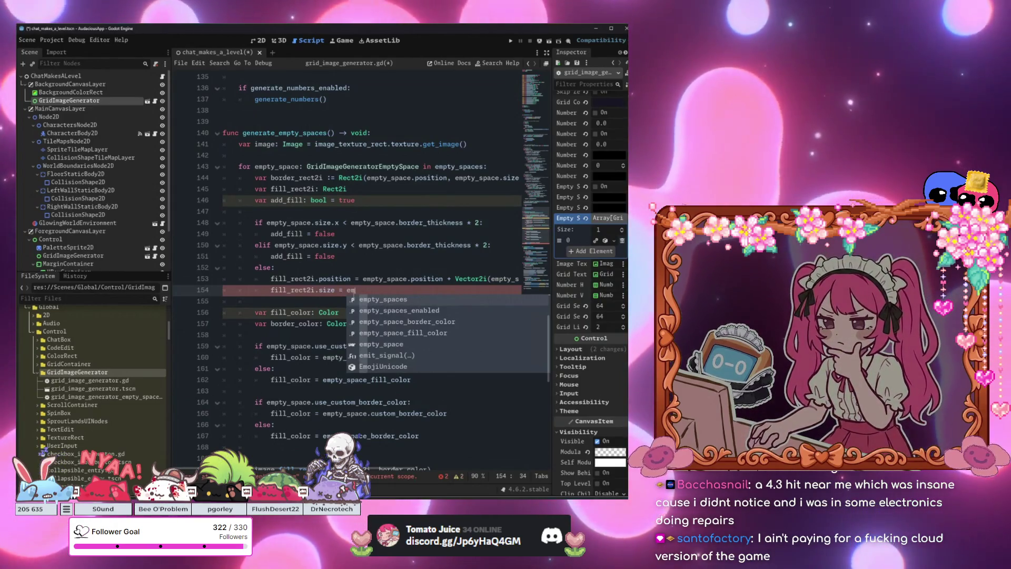
key(BackSpace)
key(BackSpace)
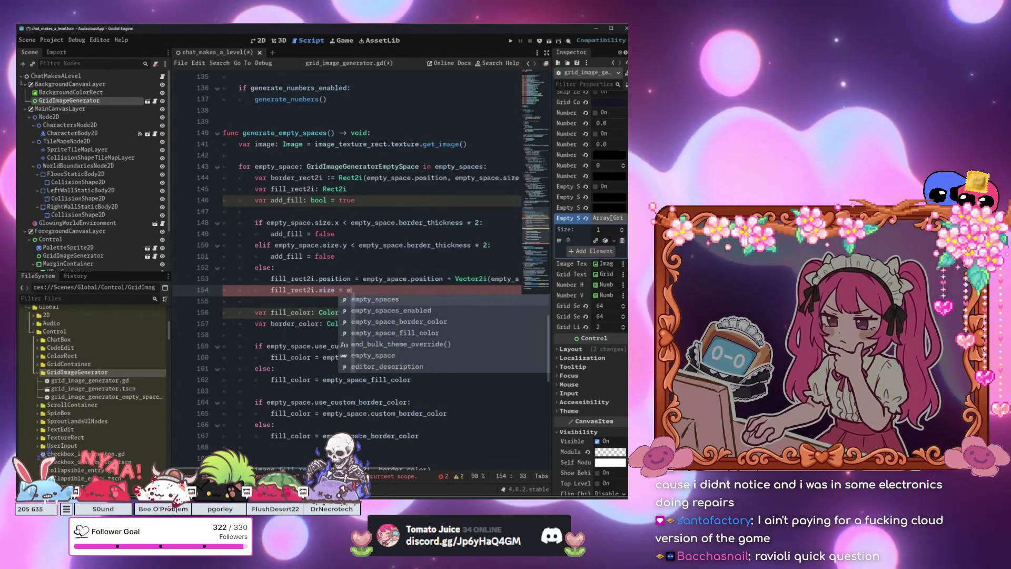
text(fi)
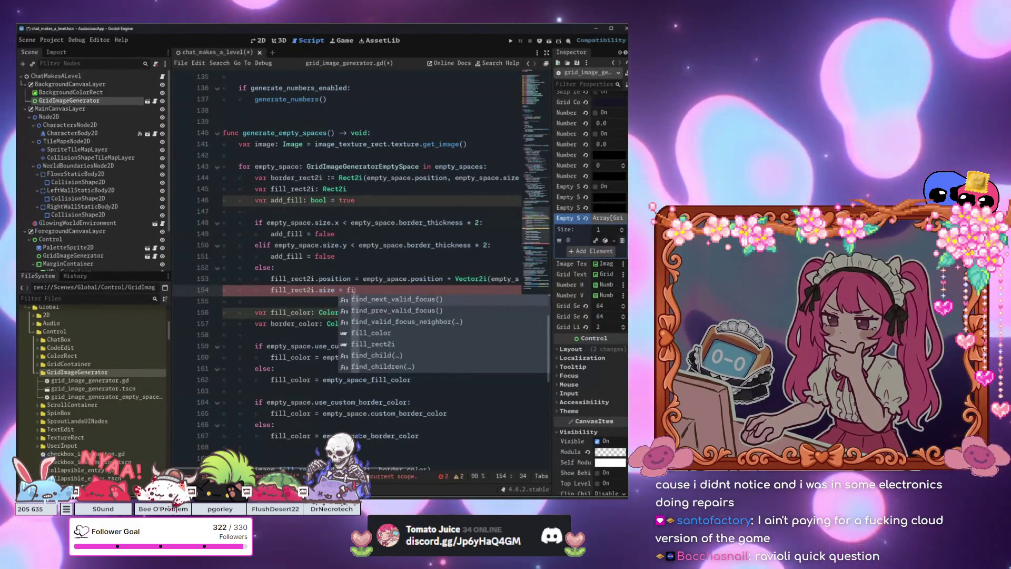
key(Down)
key(Down)
key(Down)
key(Return)
text(.position)
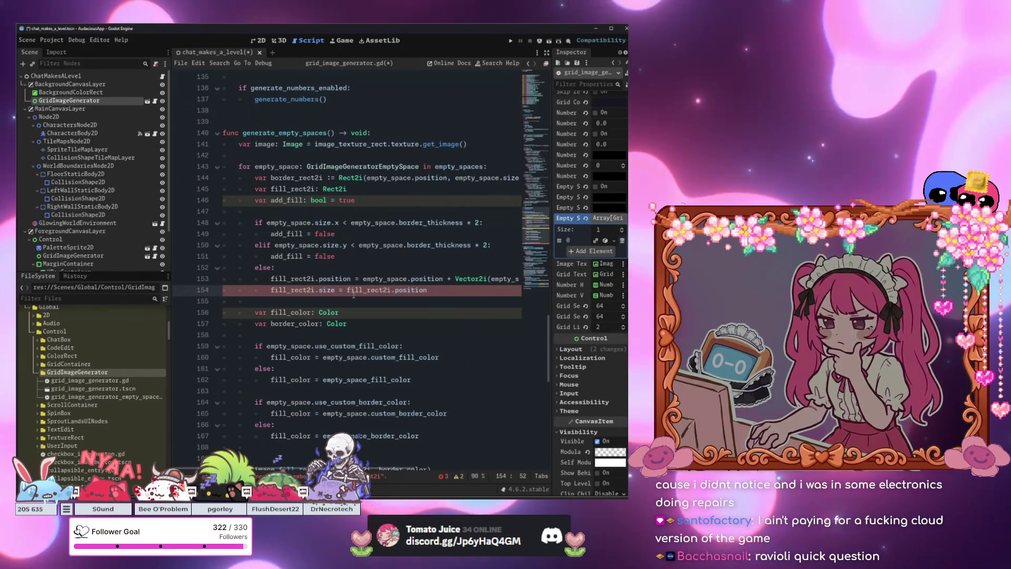
key(Return)
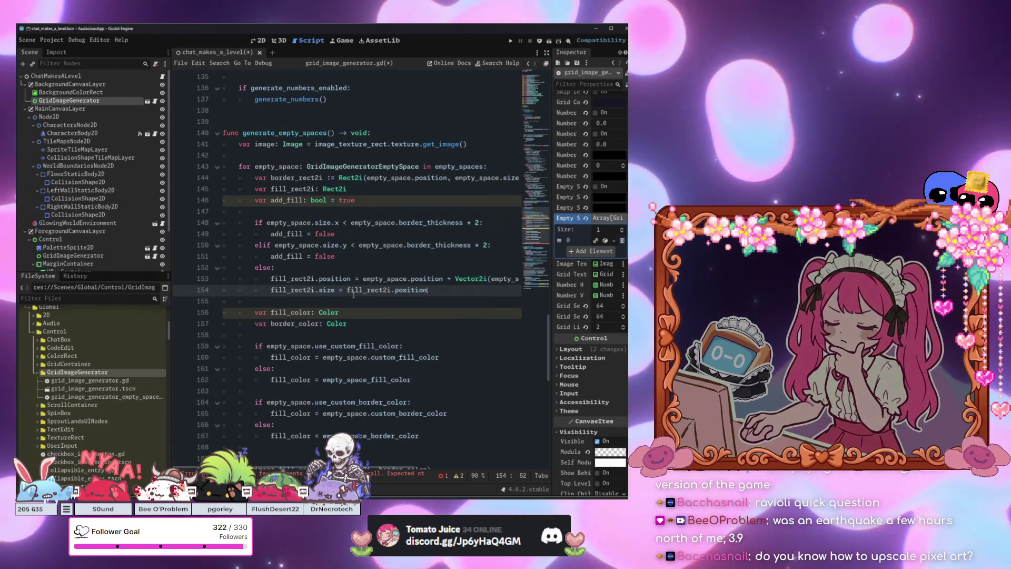
- Save the script with the new size line
text(-)
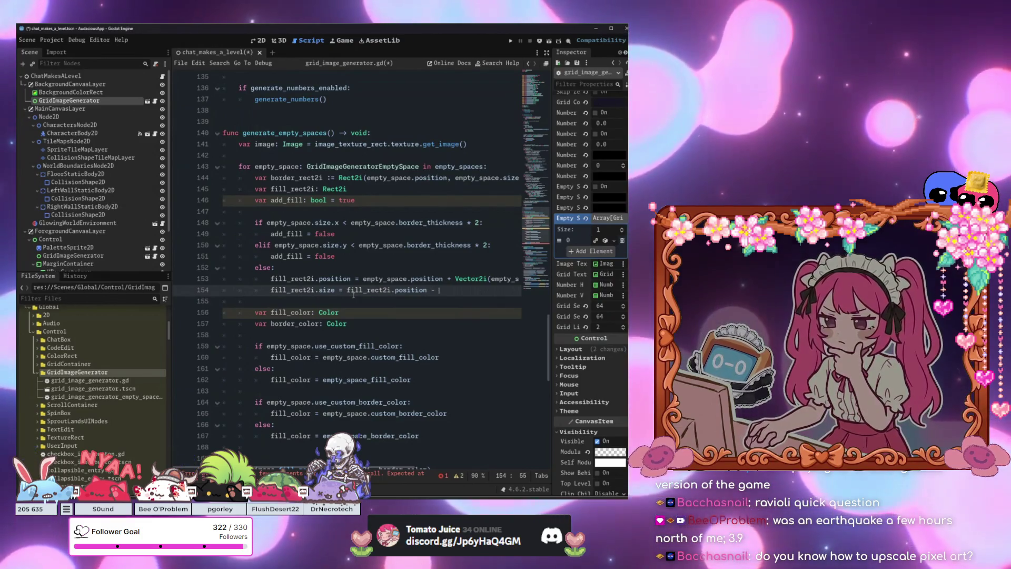
key(BackSpace)
key(BackSpace)
click(350, 291)
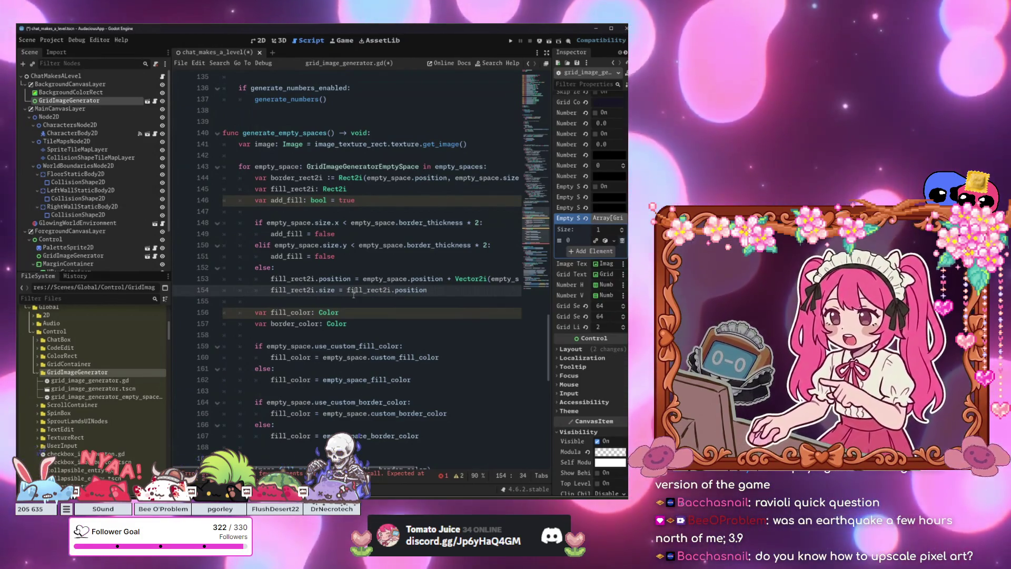
key(ctrl+s)
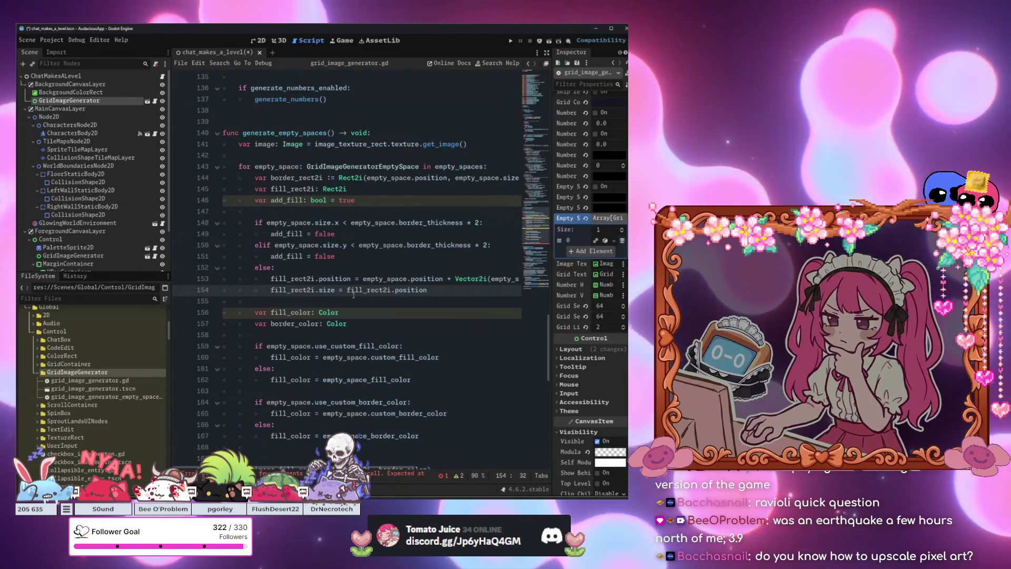
- Append the border-thickness Vector2i offset to line 154 as a subtraction
drag(427, 290, 348, 291)
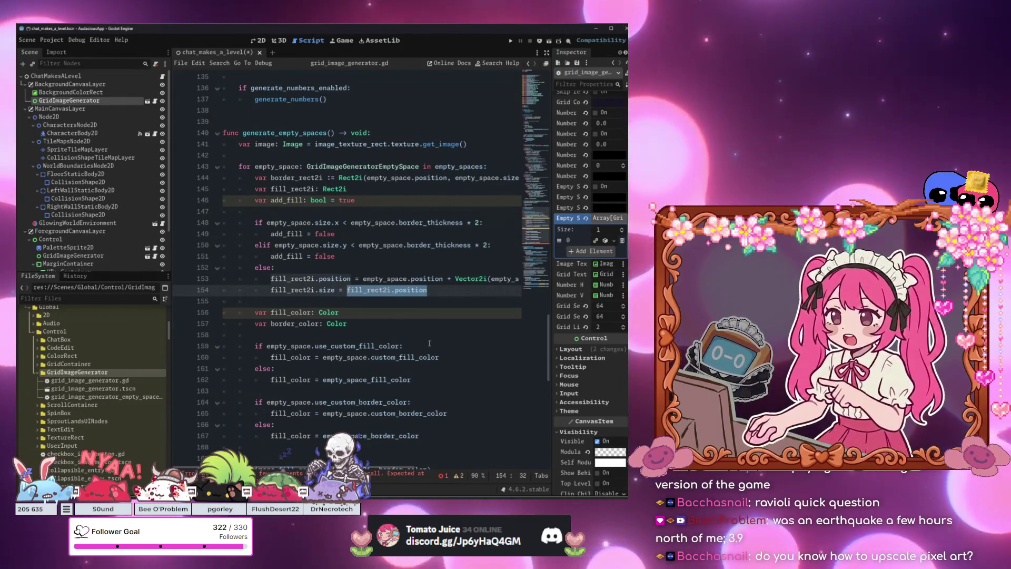
click(415, 335)
drag(367, 279, 524, 279)
key(ctrl+c)
click(432, 290)
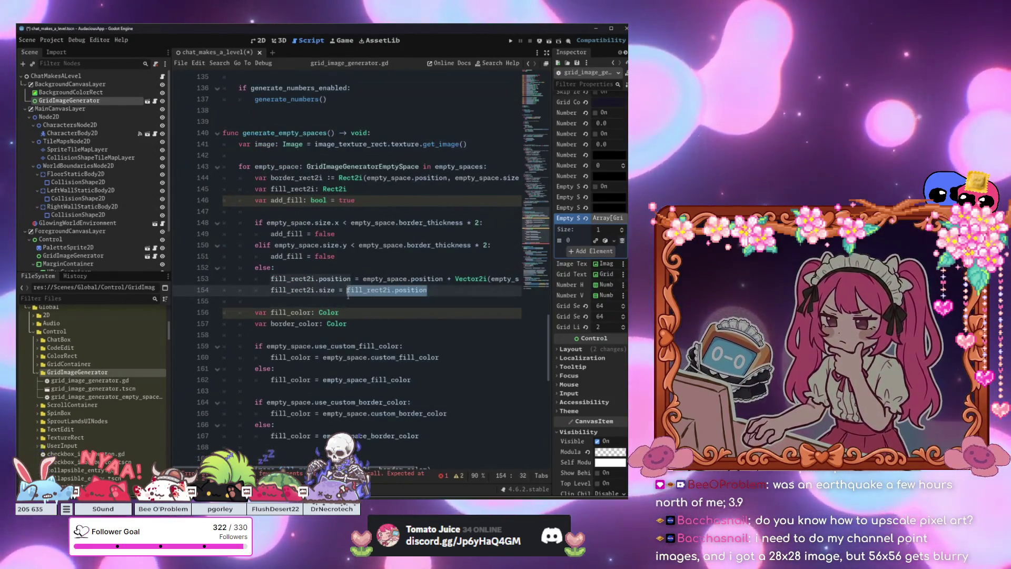
key(ctrl+v)
click(403, 291)
click(236, 290)
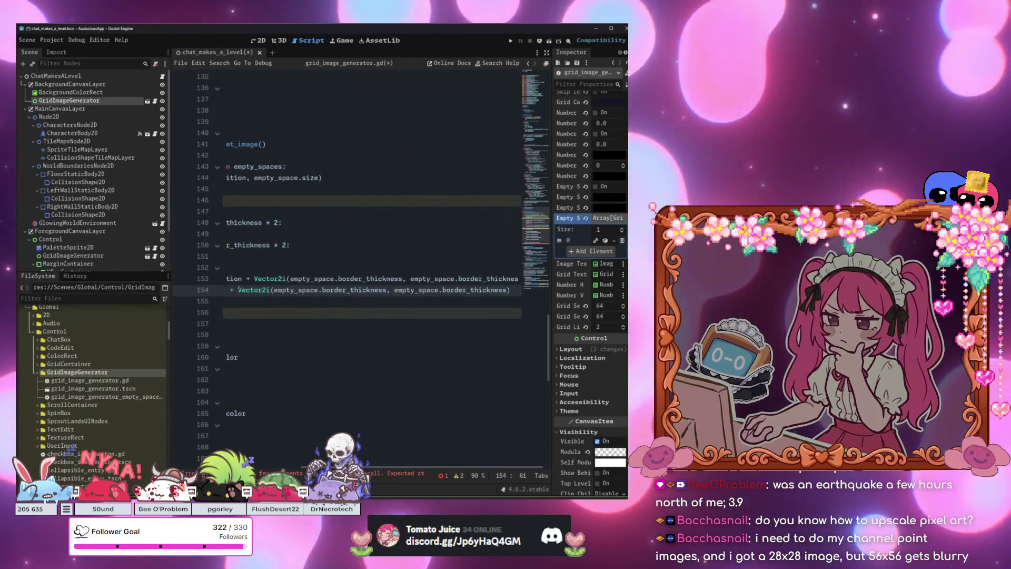
key(BackSpace)
text(P)
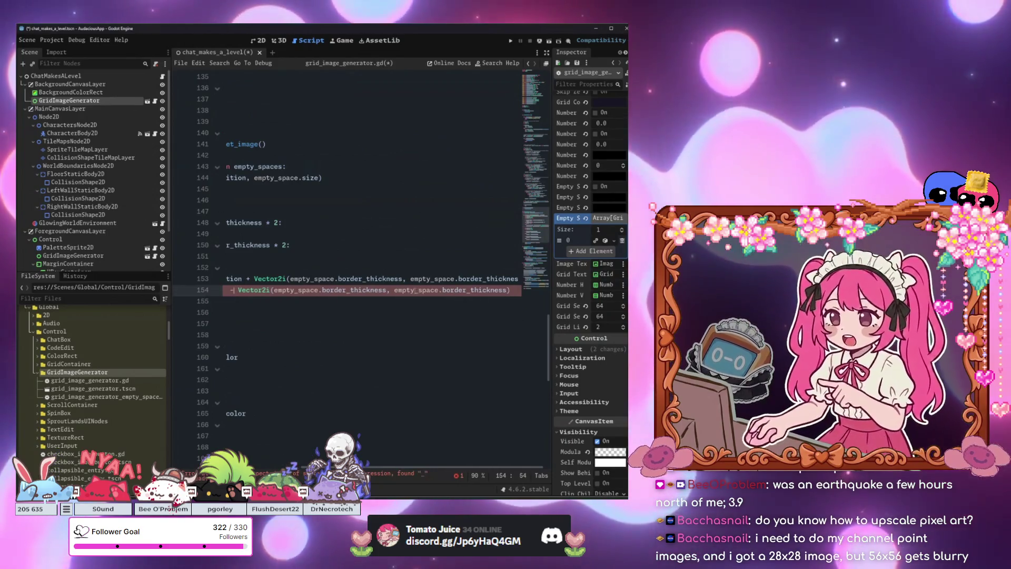
key(BackSpace)
text(-)
drag(231, 324, 216, 310)
click(216, 312)
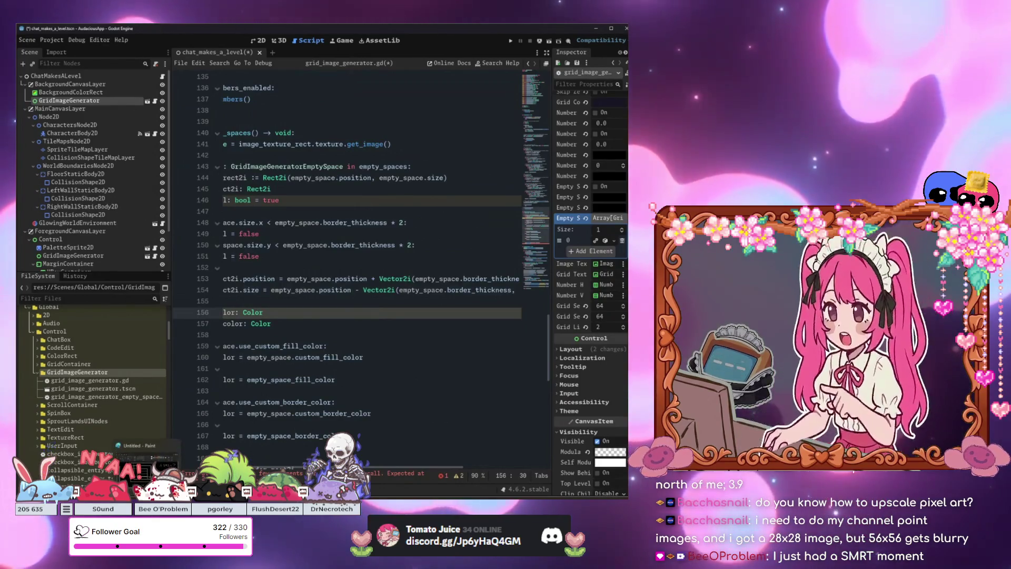
- Review the Paint sketch of border rectangles, then switch to Aseprite's File menu
key(alt+Tab)
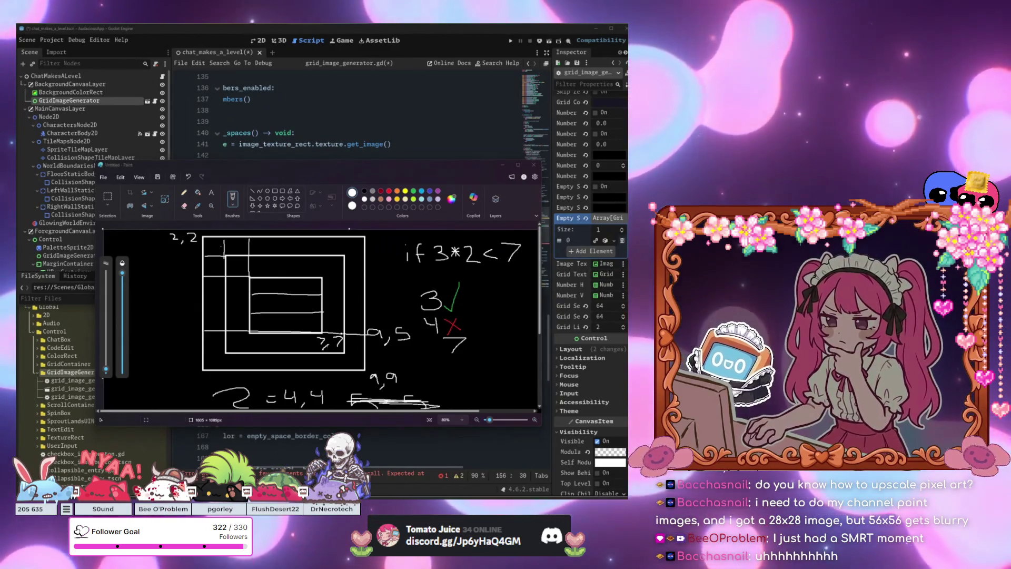
key(alt+Tab)
click(78, 70)
- Set the donut sprite's export resize to 200%
mouse_move(105, 138)
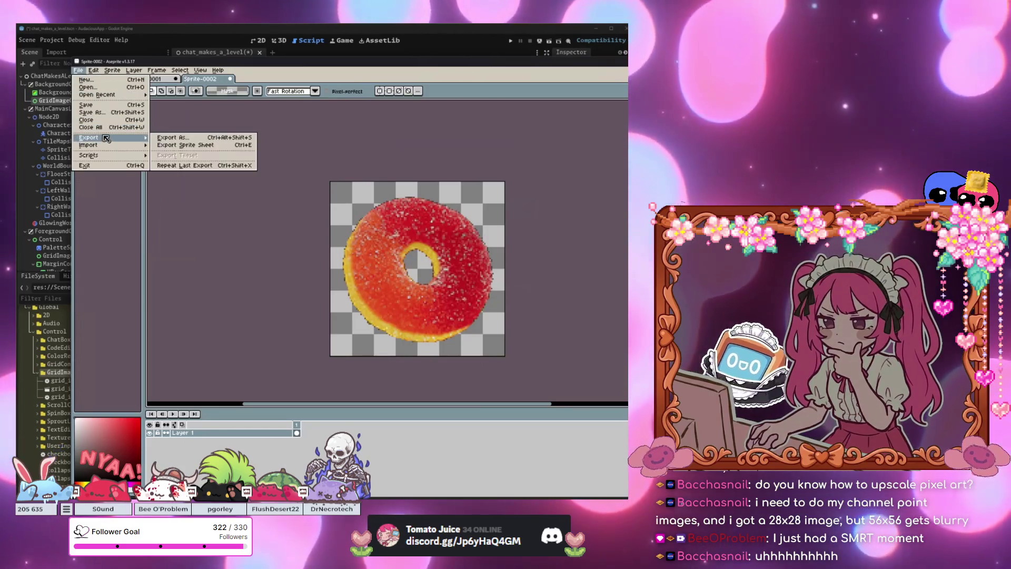
click(174, 138)
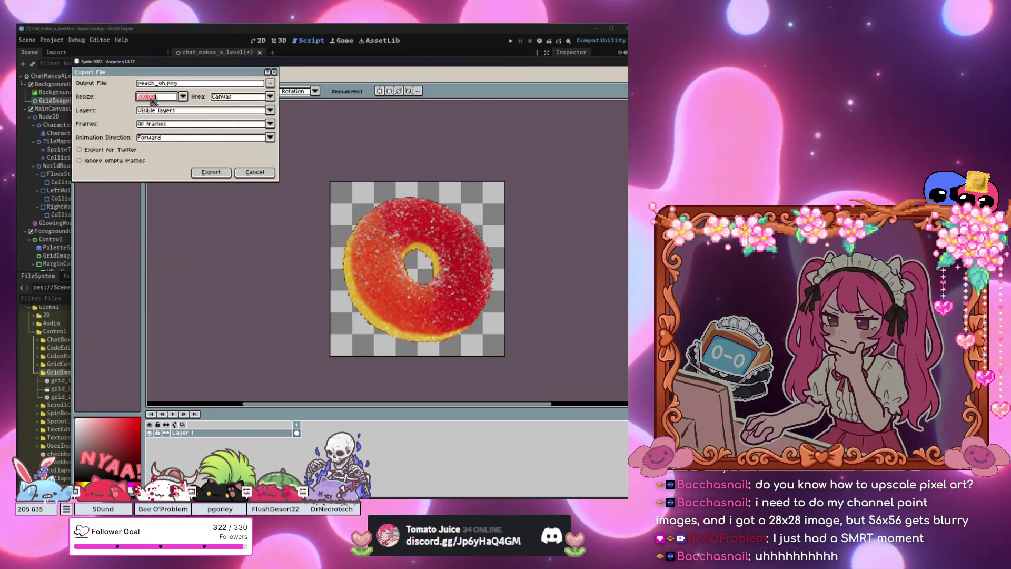
click(183, 97)
click(146, 126)
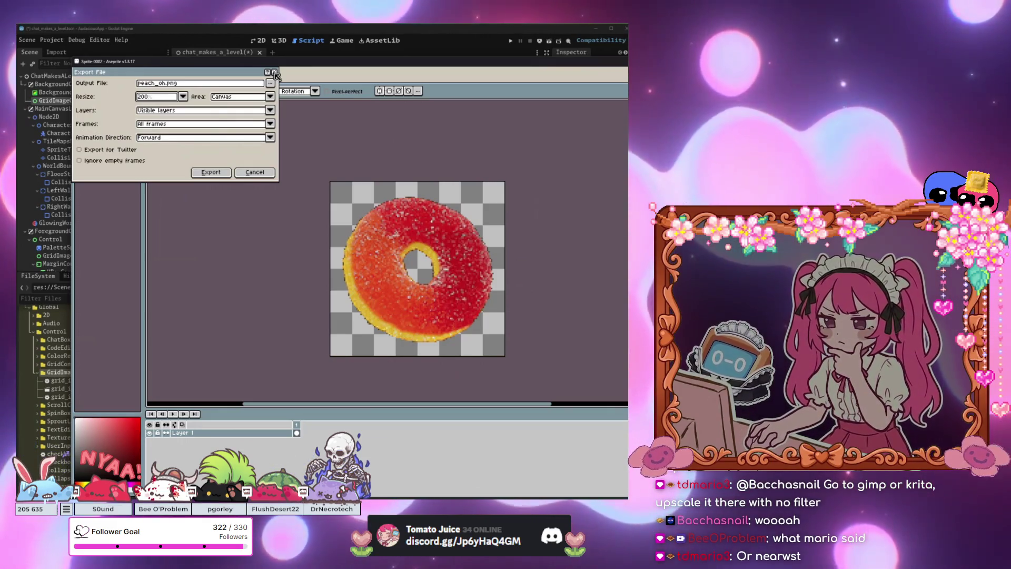
- Close the export settings and bring the Godot script editor back
click(274, 72)
scroll(399, 221, up, 5)
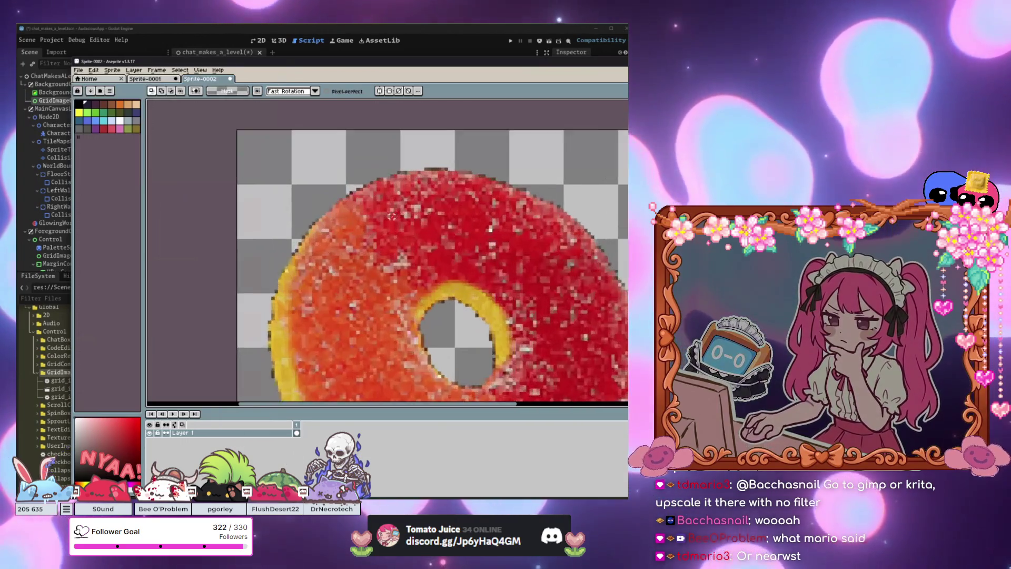
scroll(399, 221, down, 5)
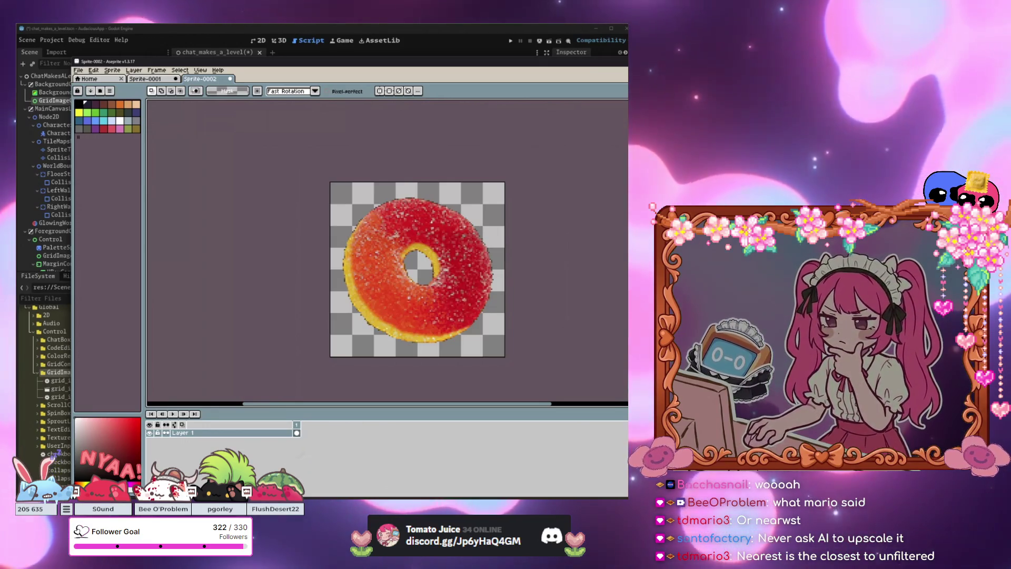
click(62, 359)
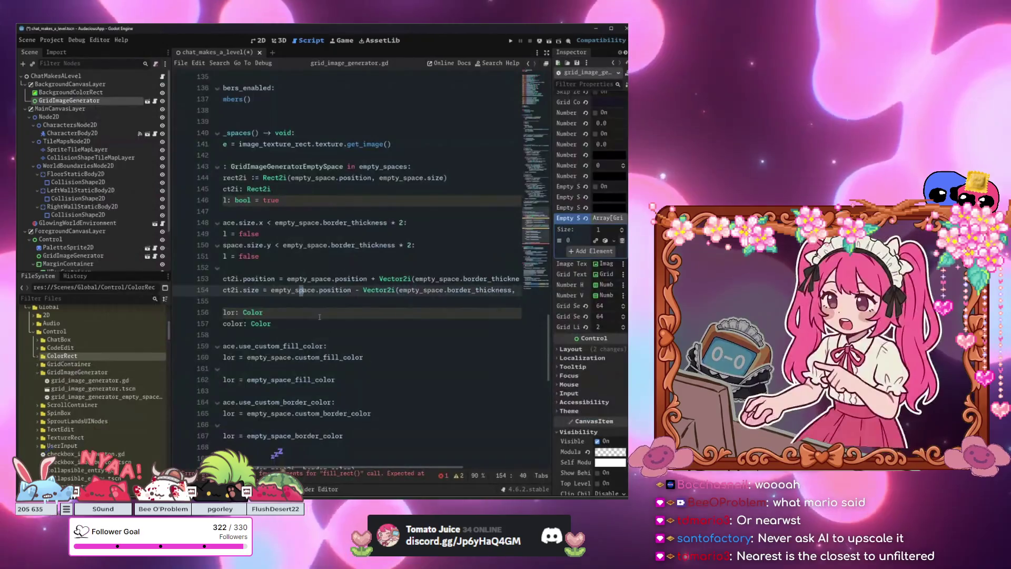
- Change line 154 to use empty_space.size instead of position, then switch to Discord
scroll(371, 329, down, 1)
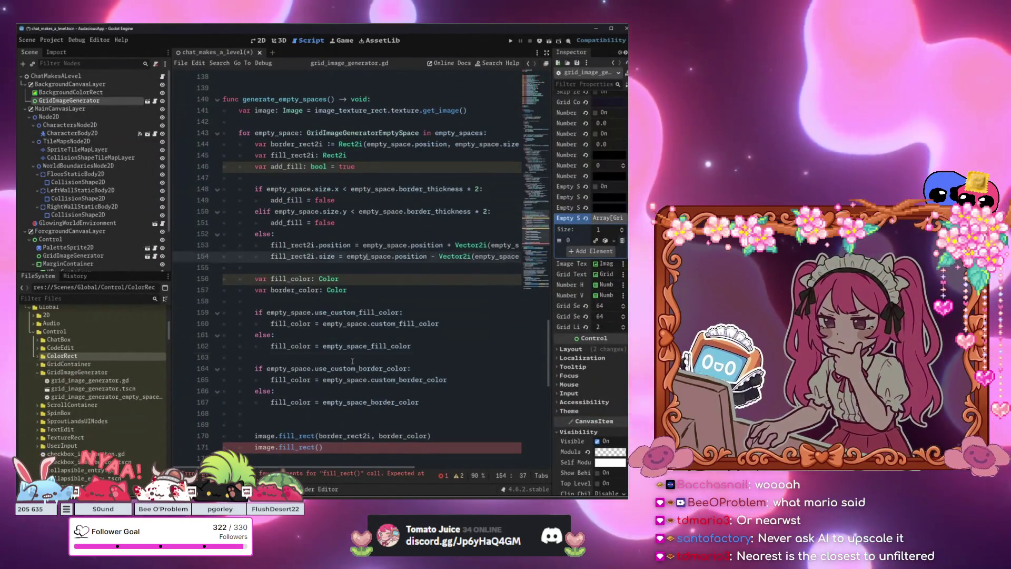
click(362, 403)
scroll(362, 402, down, 2)
click(395, 346)
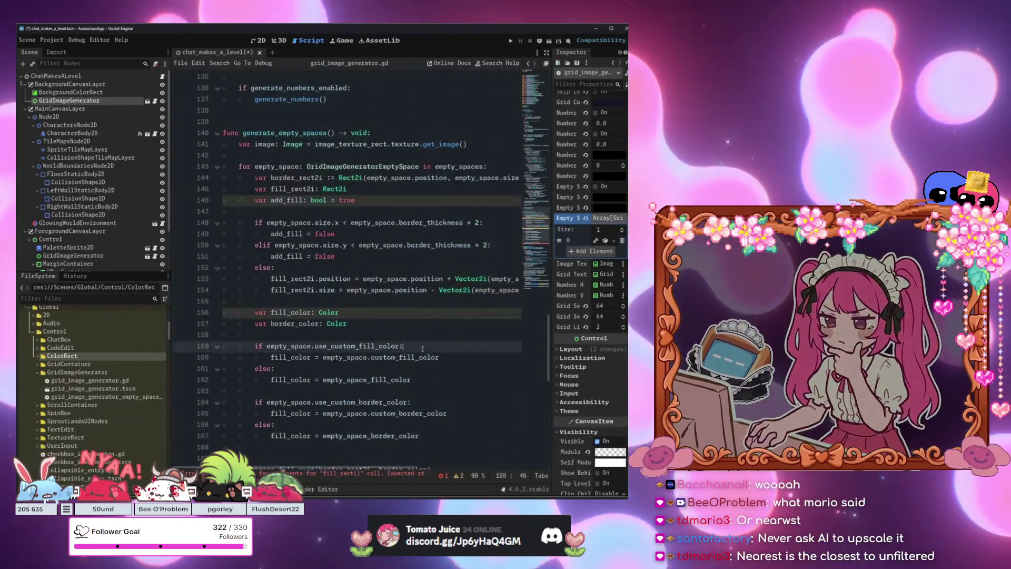
click(422, 279)
click(436, 290)
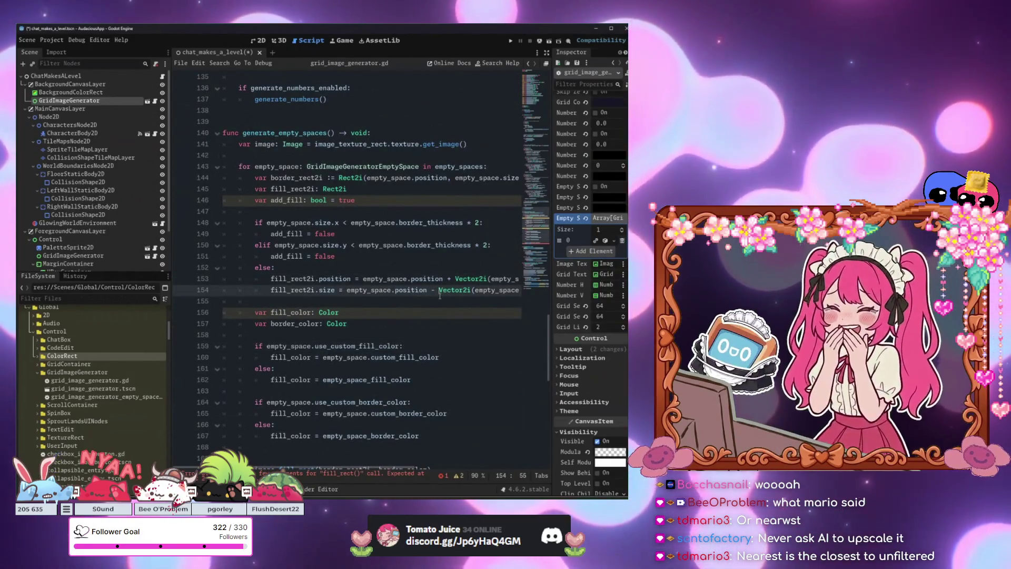
click(438, 300)
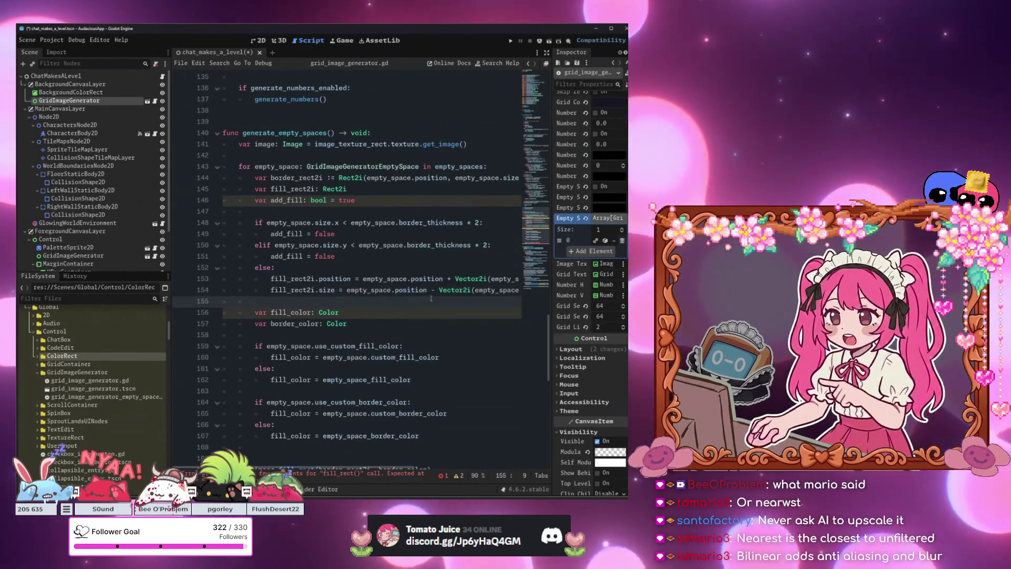
drag(406, 290, 423, 291)
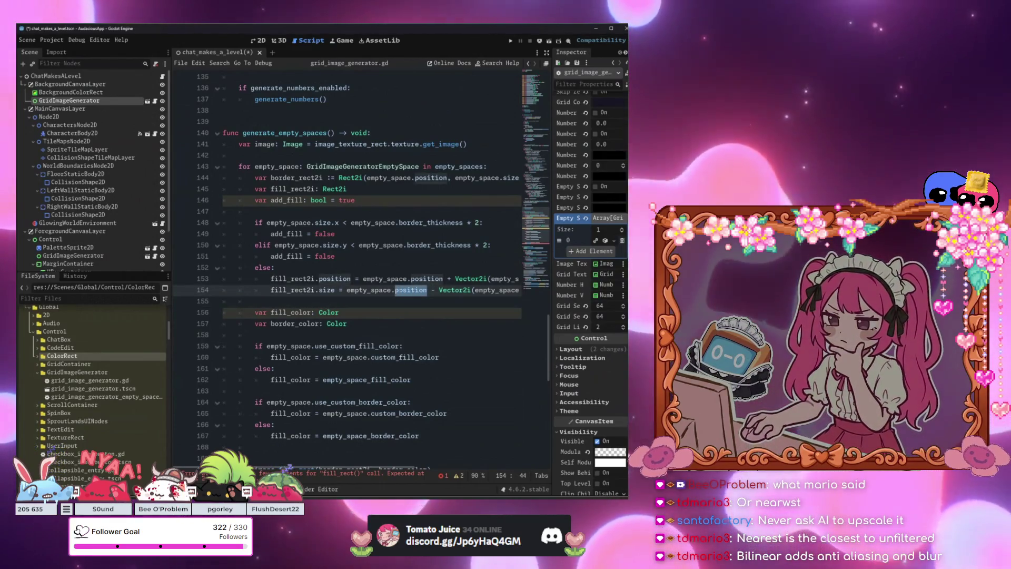
text(size)
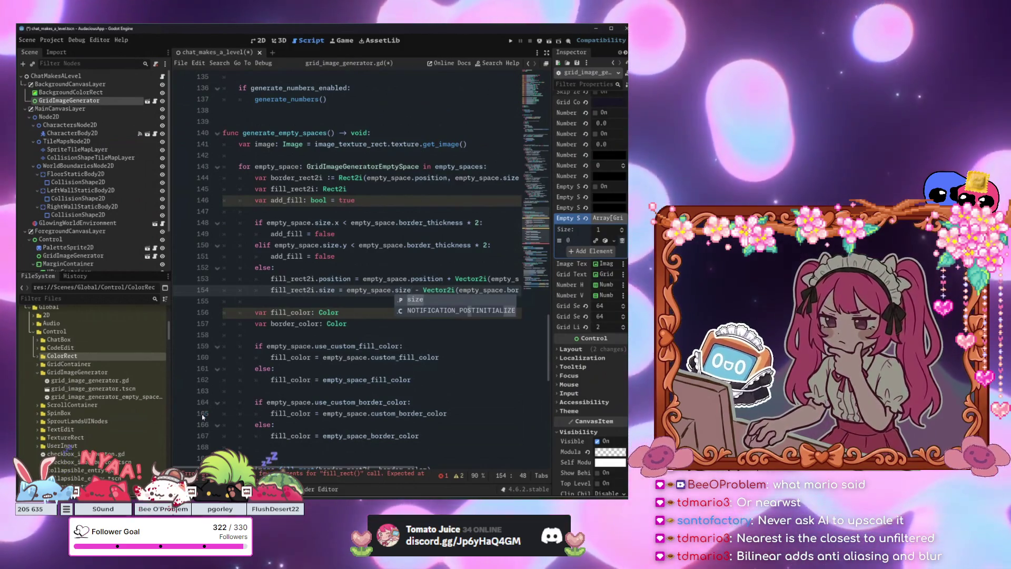
key(alt+Tab)
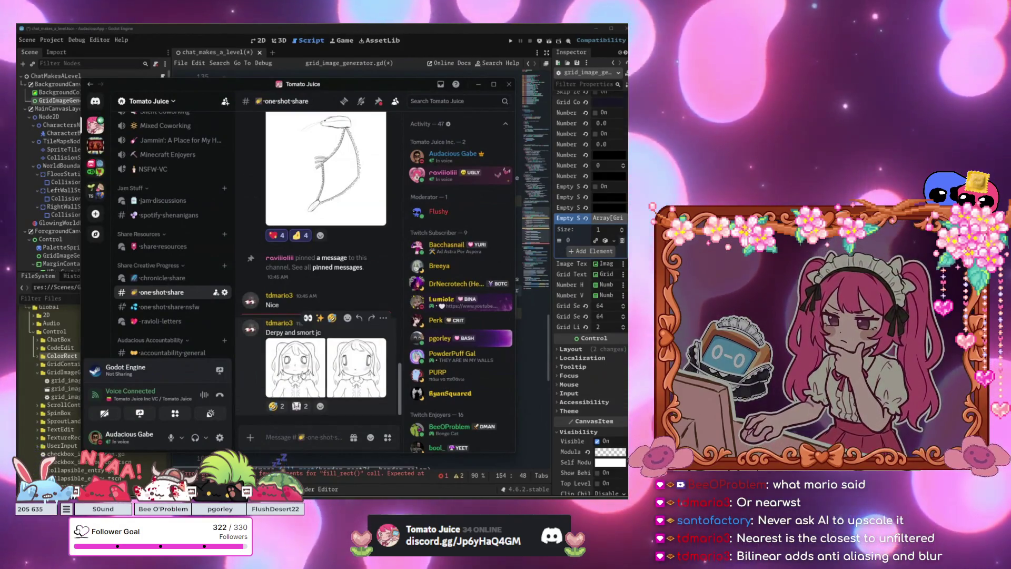
- View the shared drawing in one-shot-share enlarged, then close it
click(278, 375)
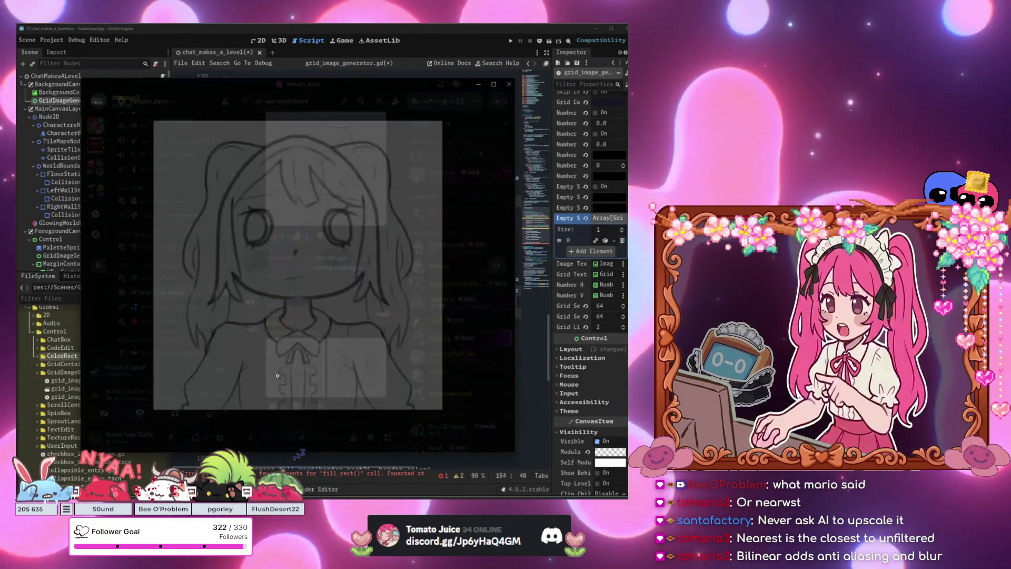
click(474, 363)
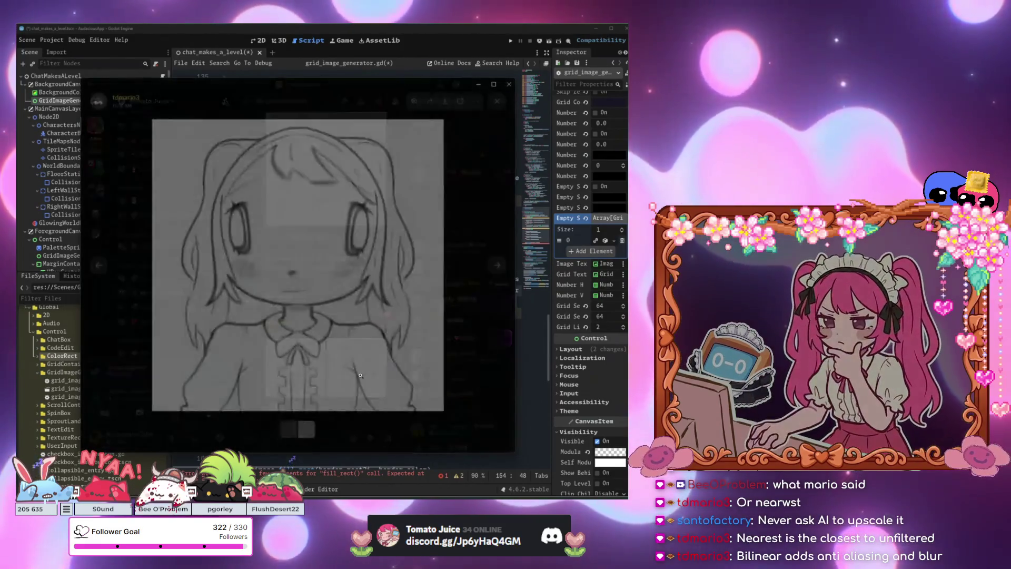
click(473, 364)
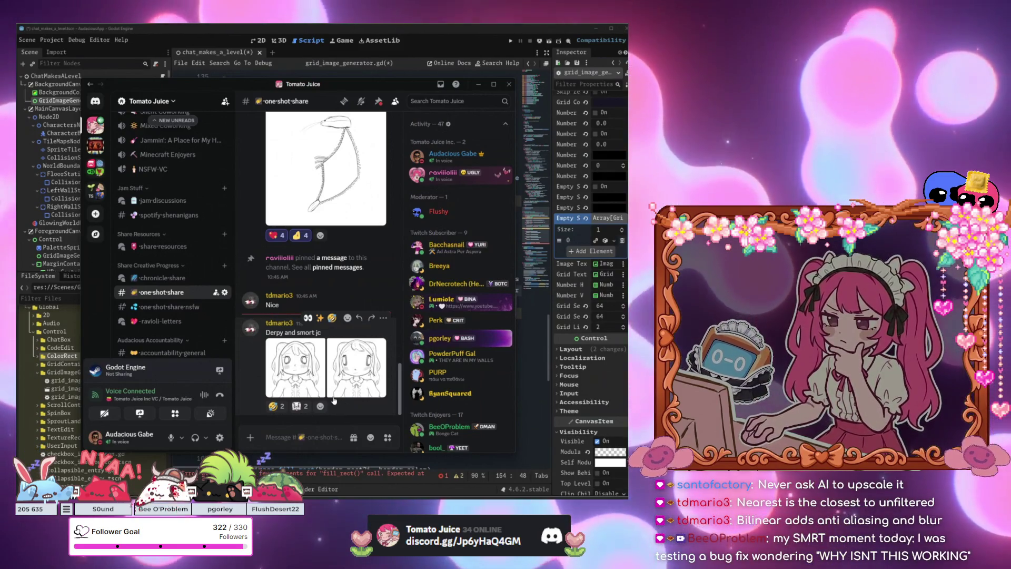
- Open the nerdlegame.com link shared in #general-chat in the browser
scroll(153, 248, up, 3)
scroll(153, 248, up, 3)
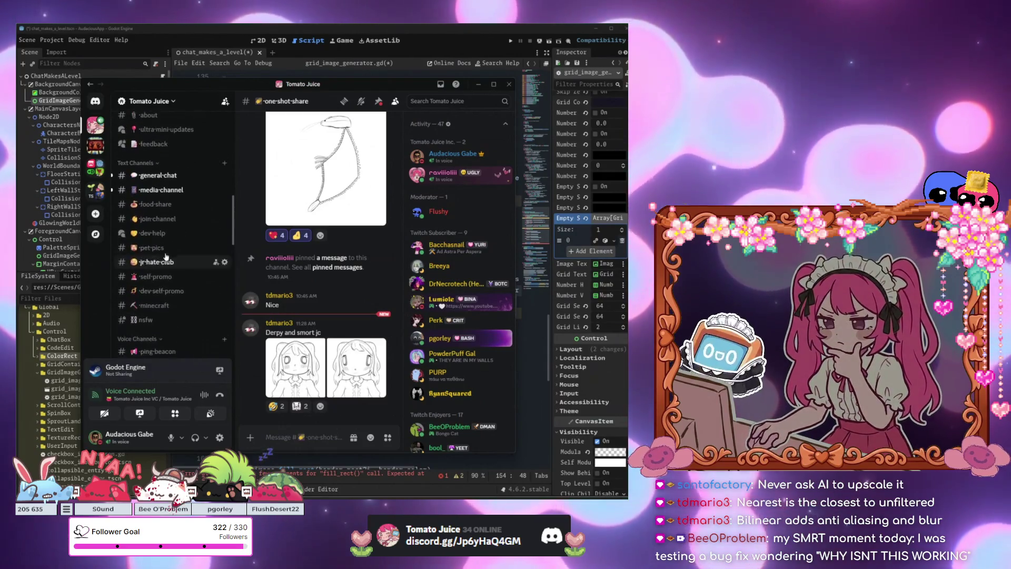
click(158, 178)
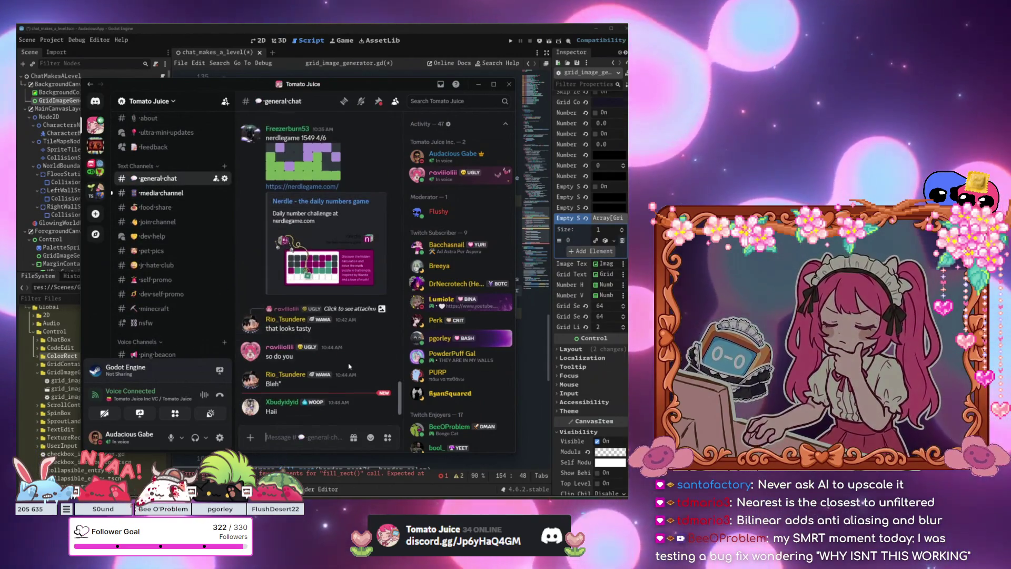
scroll(349, 367, up, 2)
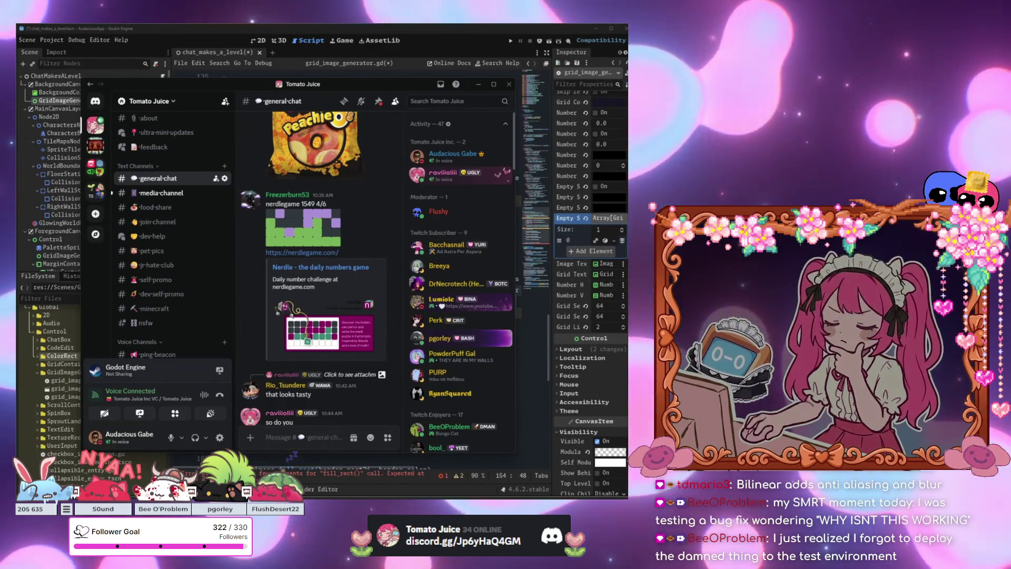
click(303, 252)
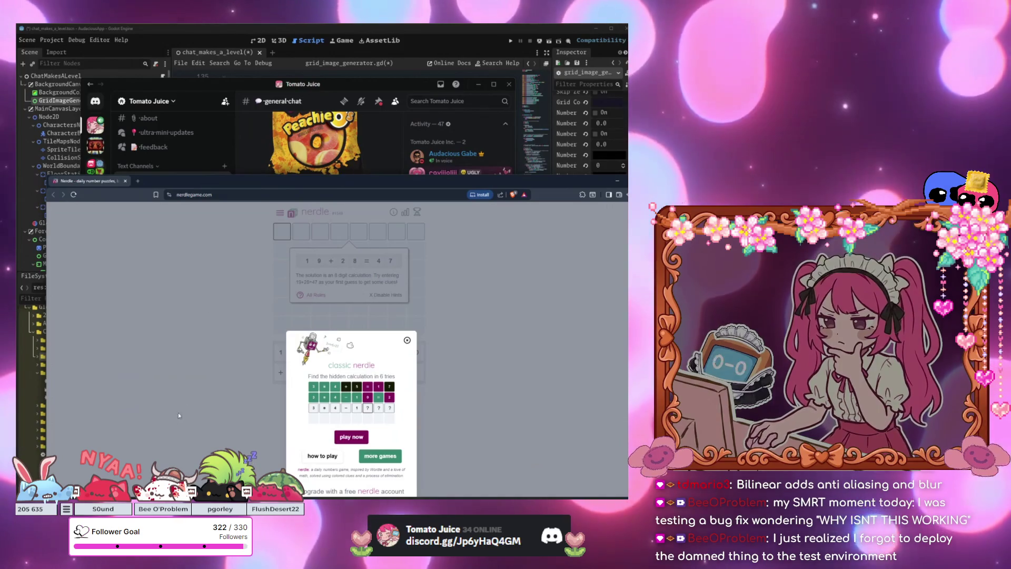
- Drag the Nerdle tab into the main Brave window between the Scrandle and New Tab tabs
mouse_move(111, 495)
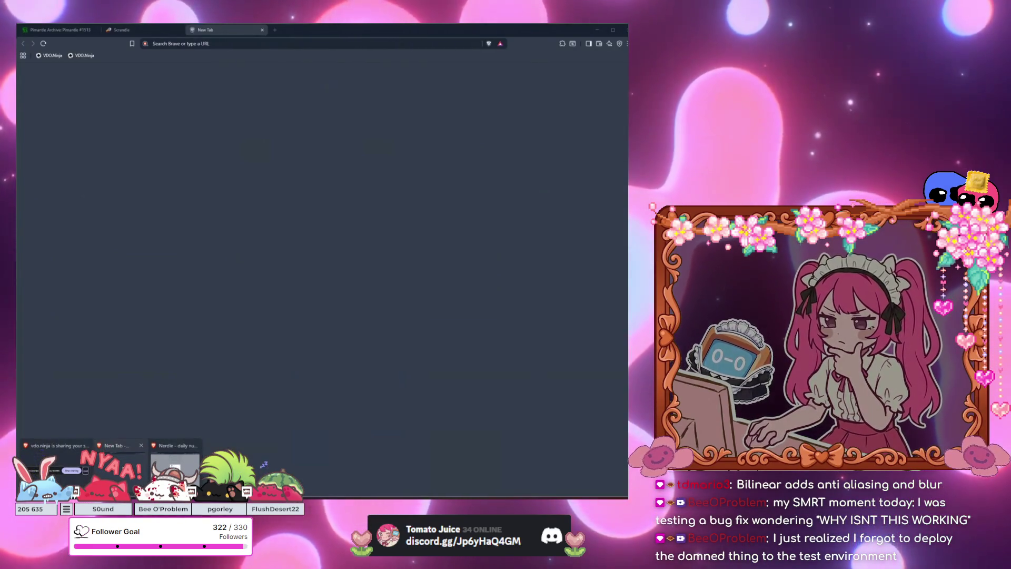
click(121, 463)
click(285, 25)
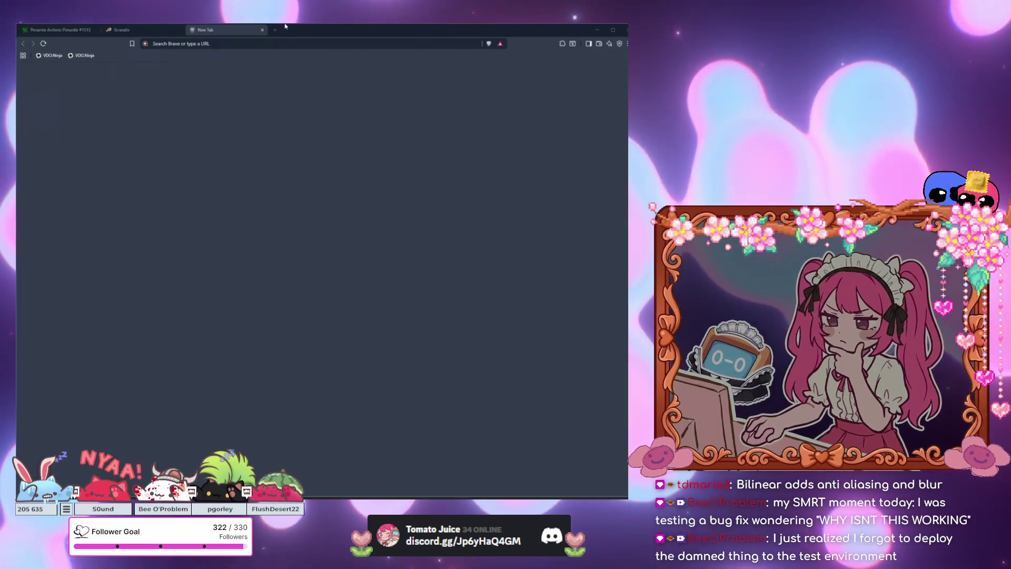
drag(285, 26, 220, 25)
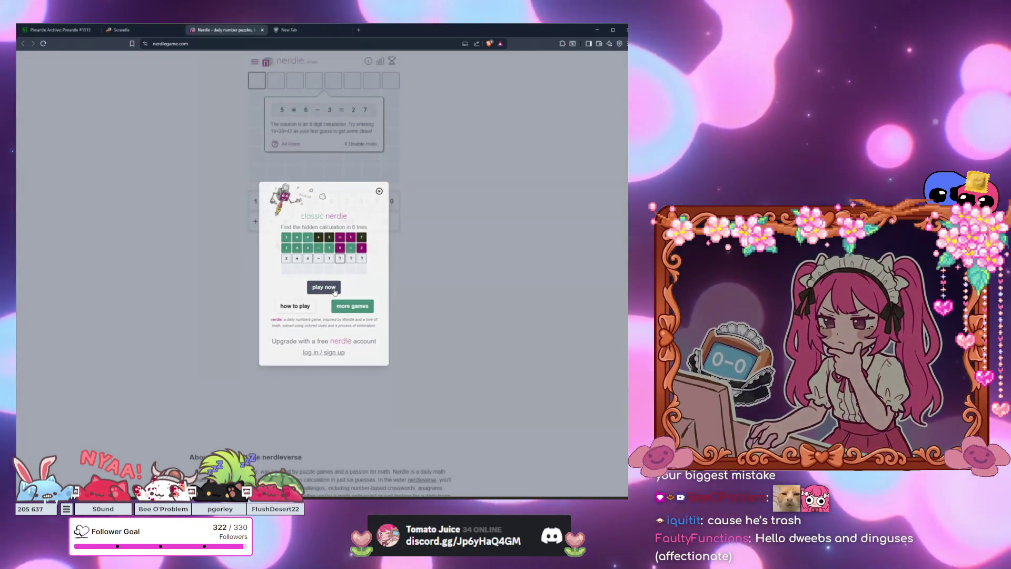
- Start classic Nerdle and enter 19+28=47 as the first guess
click(334, 288)
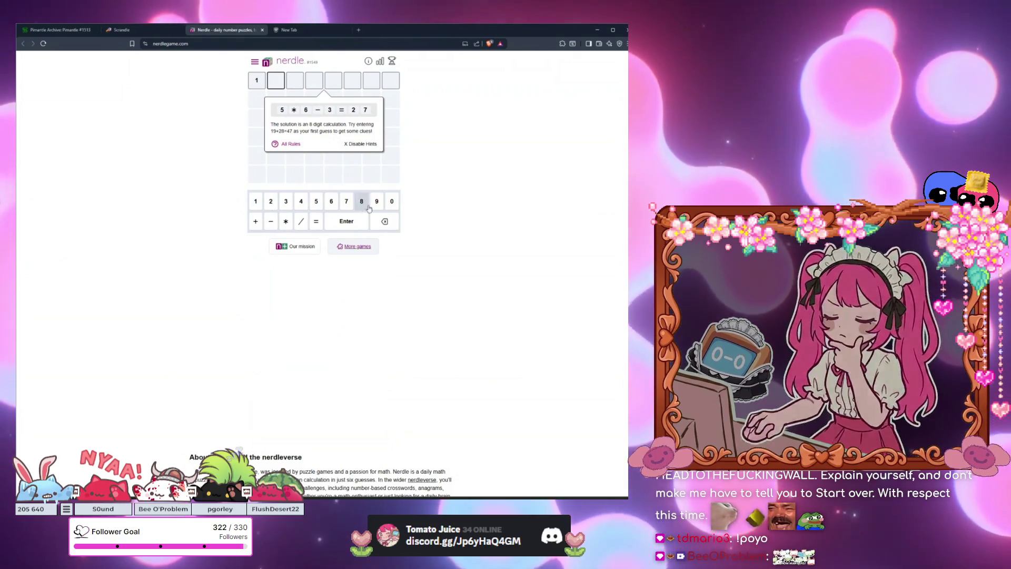
text(9+28)
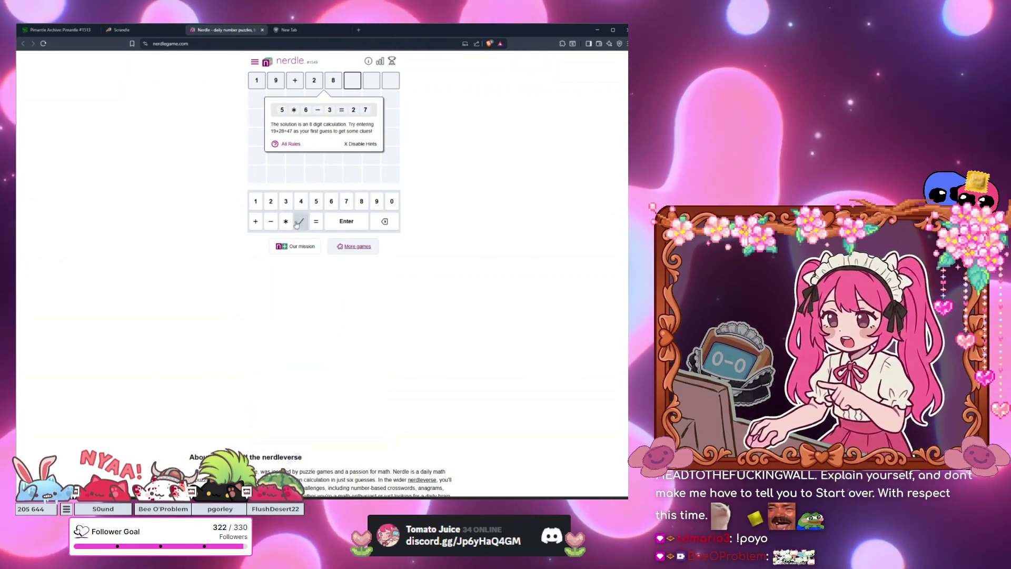
click(316, 221)
click(300, 200)
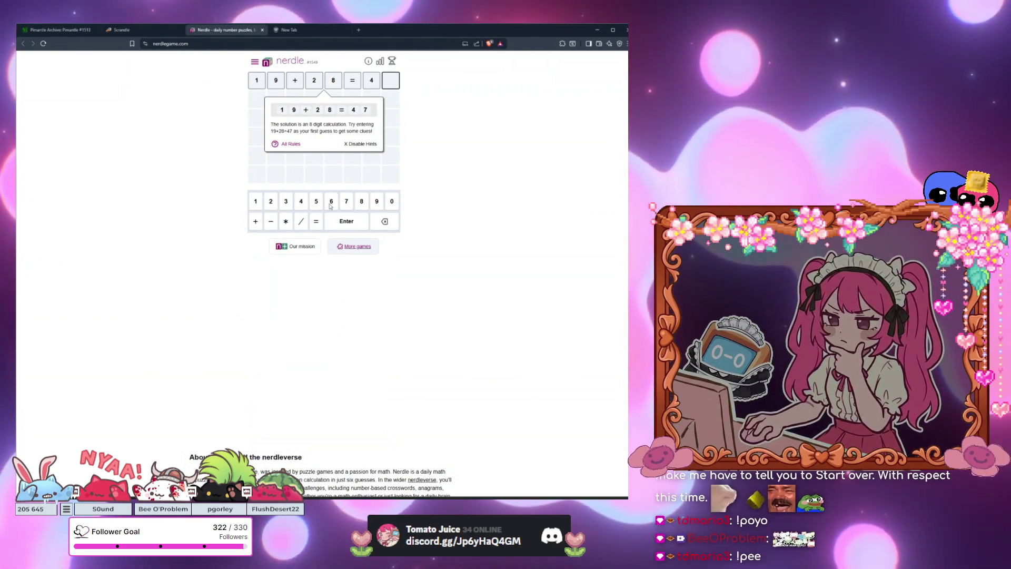
click(346, 201)
- Submit 19+28=47, begin the second row with 3, and open the All Rules dialog
click(344, 222)
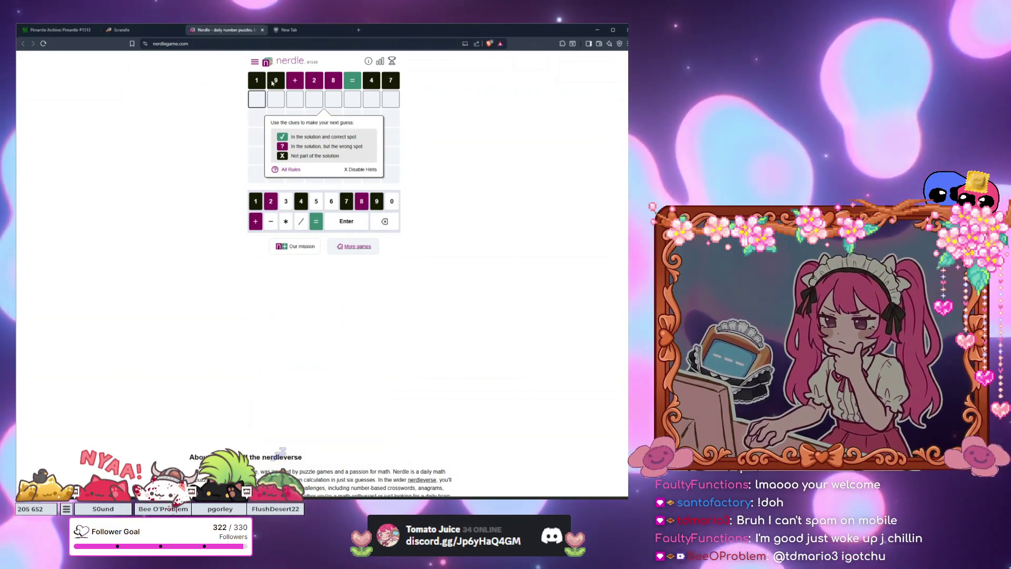
click(286, 201)
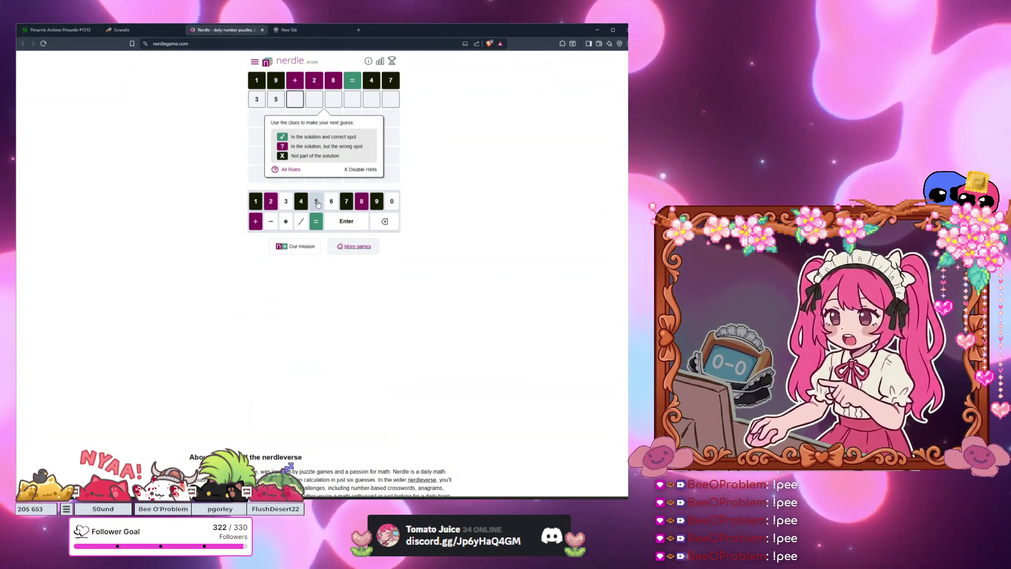
click(316, 203)
click(384, 221)
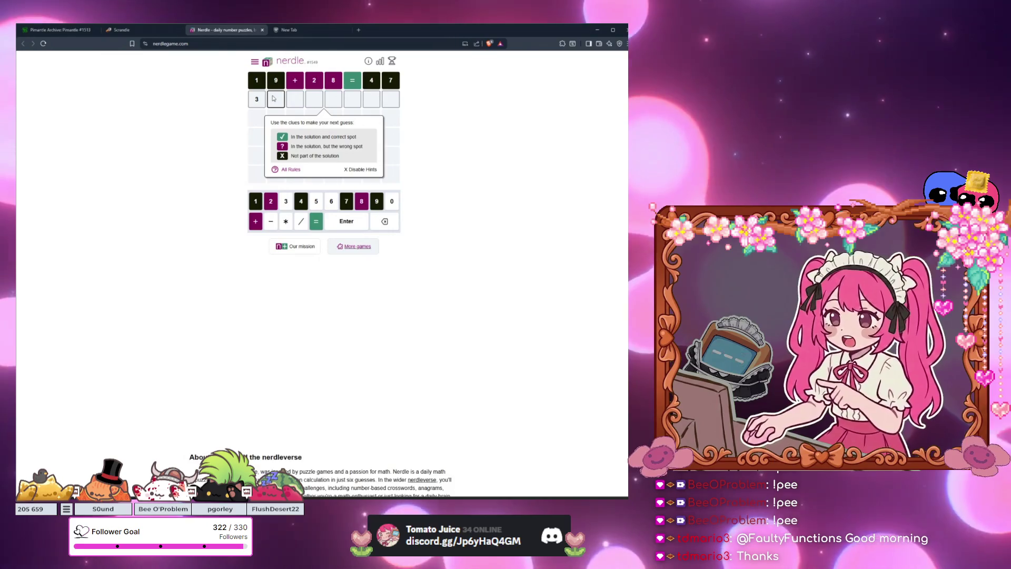
click(291, 169)
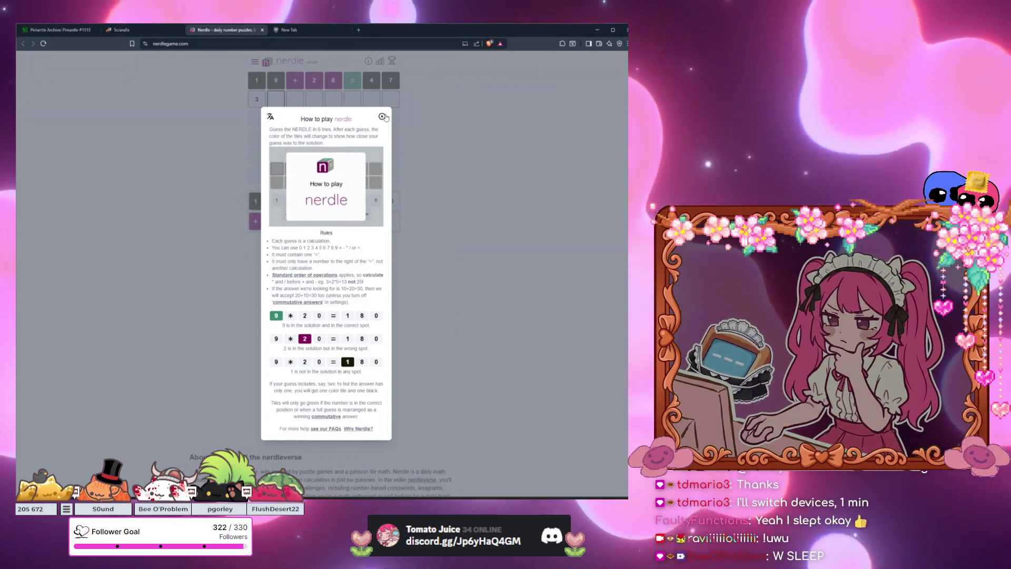
- Close the 'How to play nerdle' rules dialog
click(384, 117)
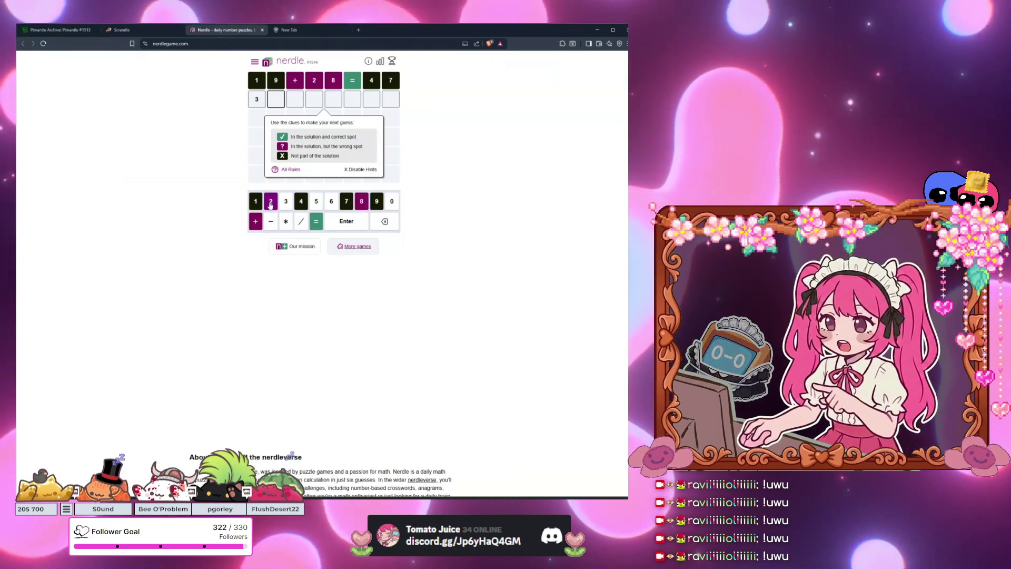
- Edit the second guess row so its first five cells read 3+8*2
click(386, 222)
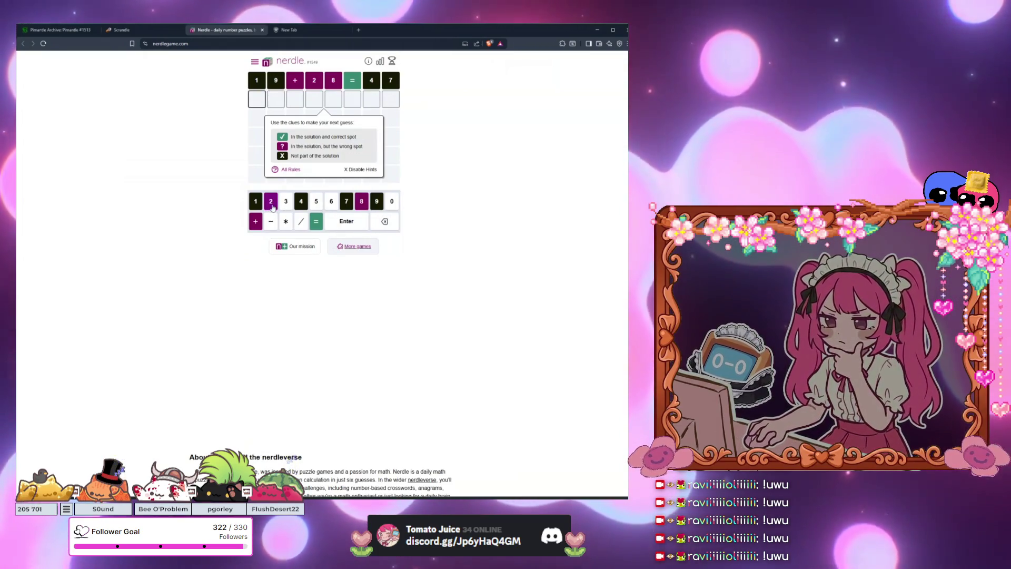
click(270, 201)
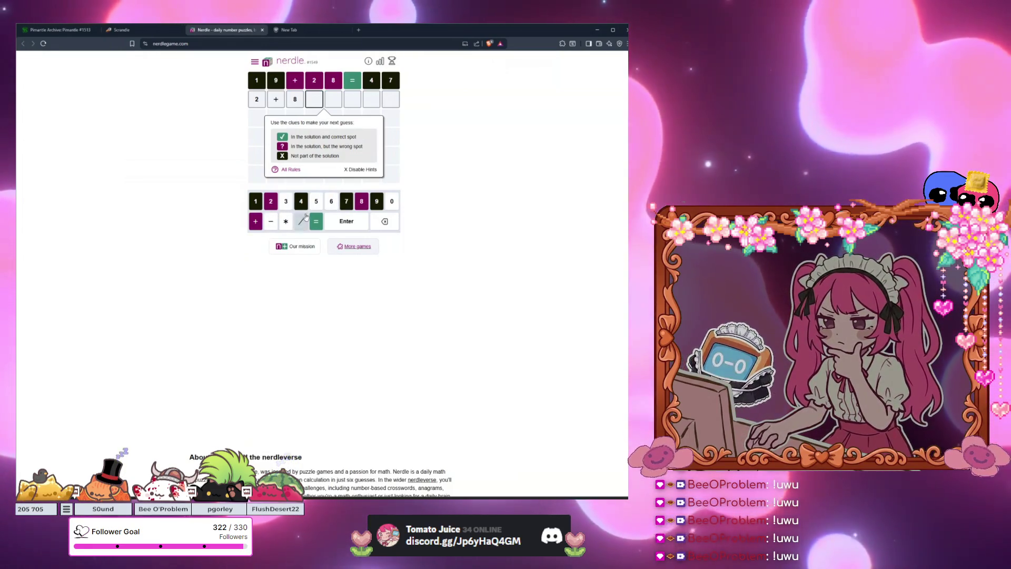
click(385, 222)
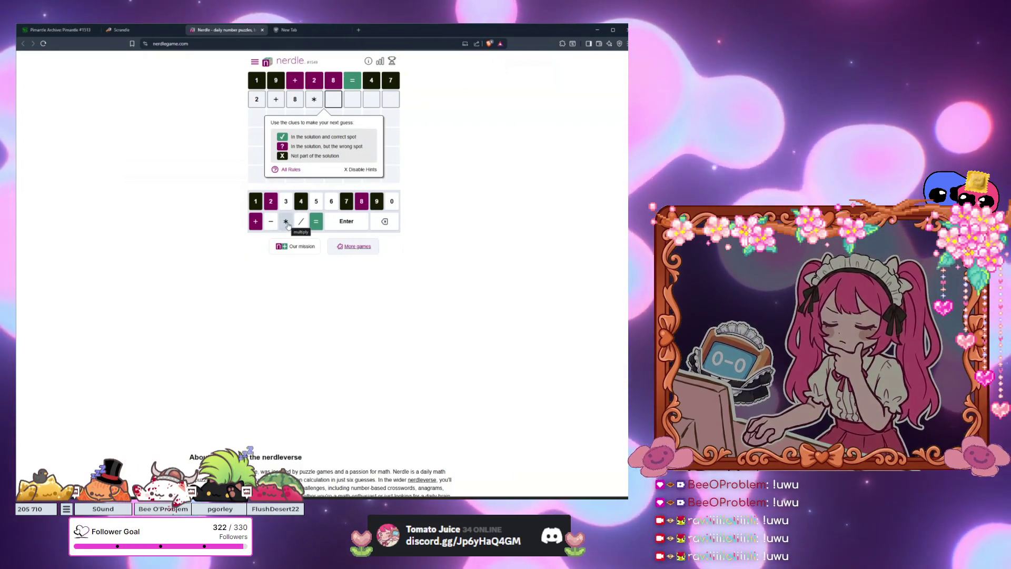
click(257, 99)
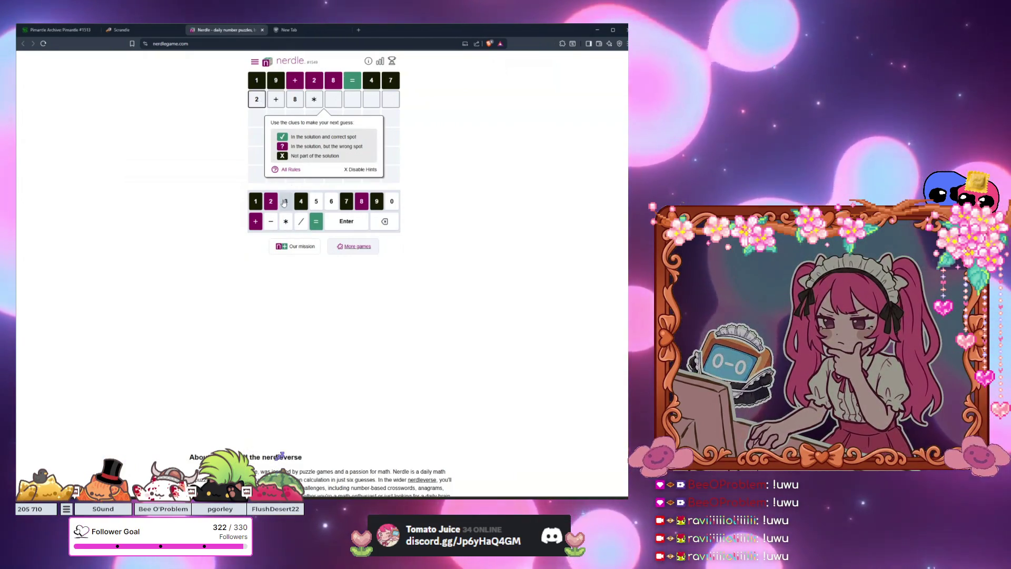
click(273, 201)
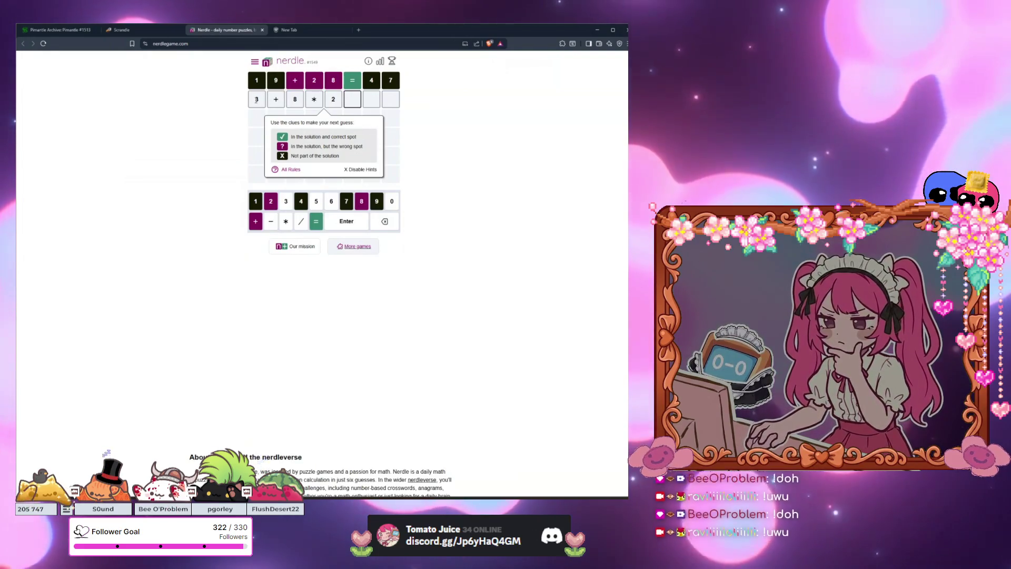
click(257, 99)
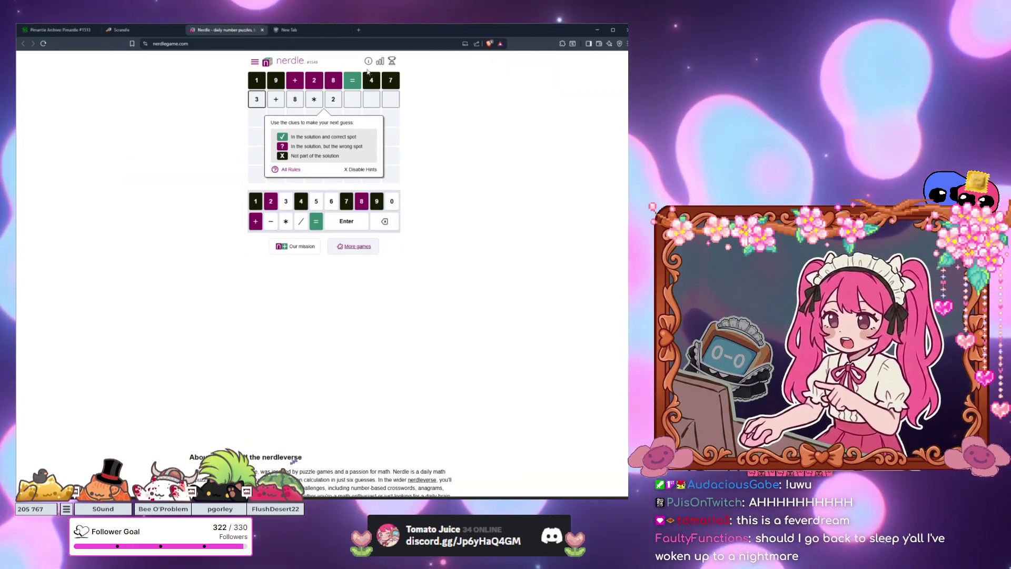
click(561, 46)
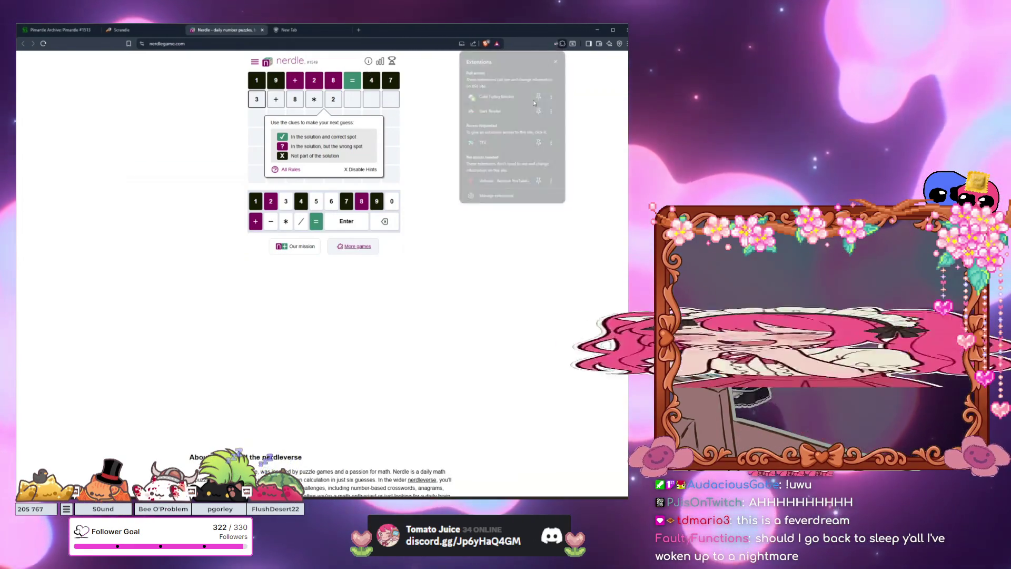
- Enable Dark Reader's dark mode for nerdlegame.com
click(533, 99)
click(493, 69)
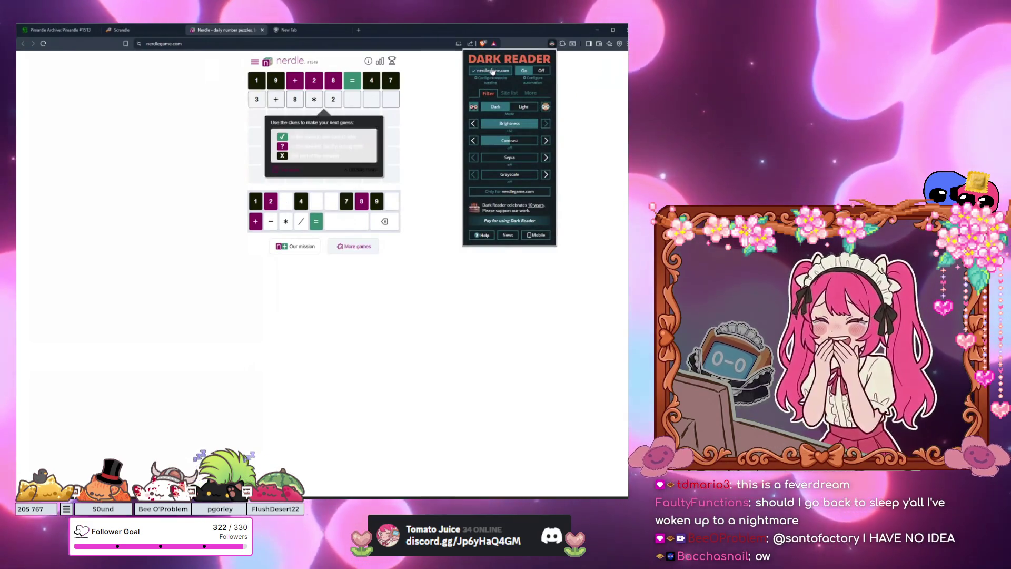
click(431, 154)
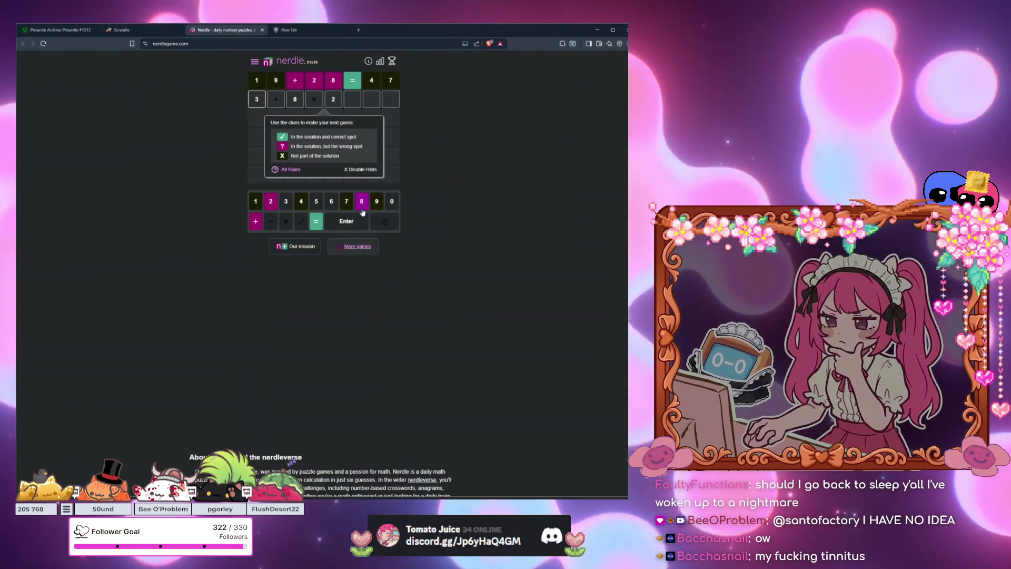
- Fill the second guess row as 6+8*3=30
click(316, 202)
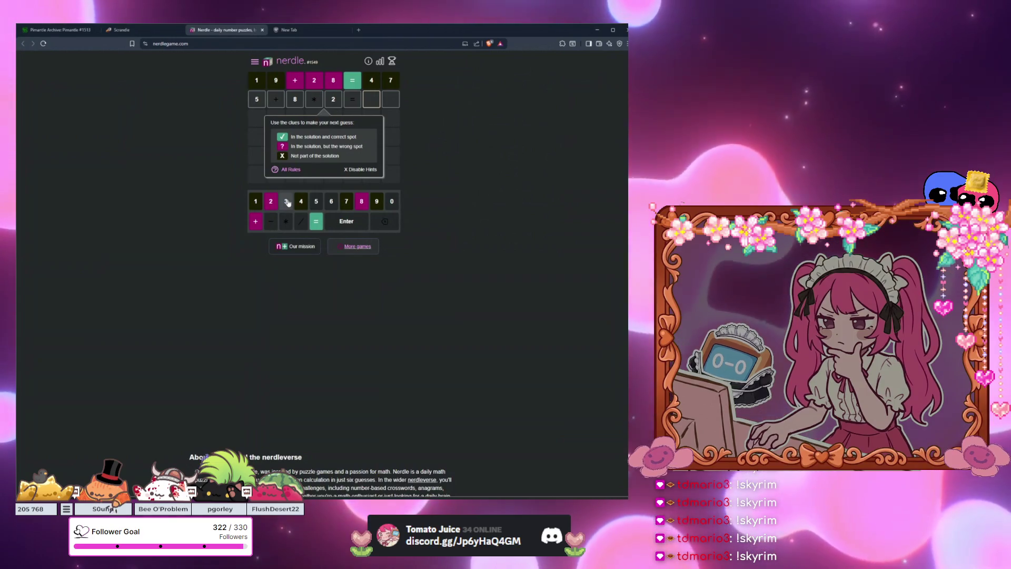
click(256, 99)
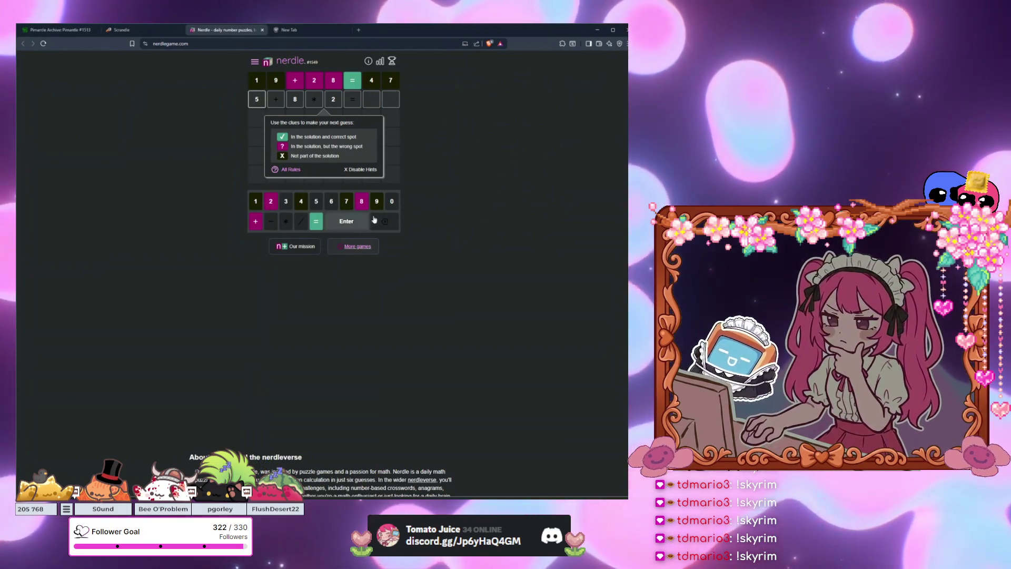
click(331, 203)
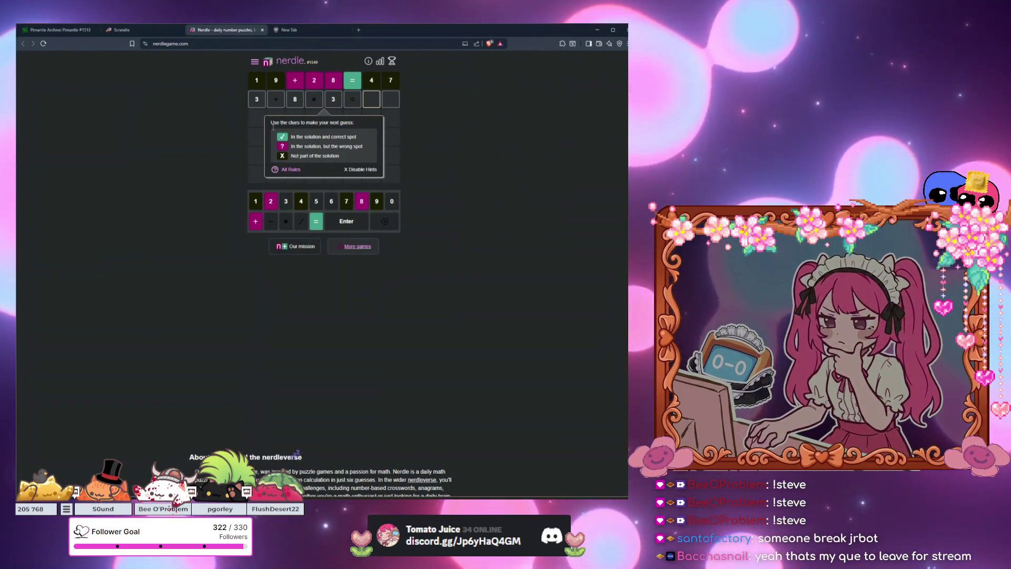
click(318, 208)
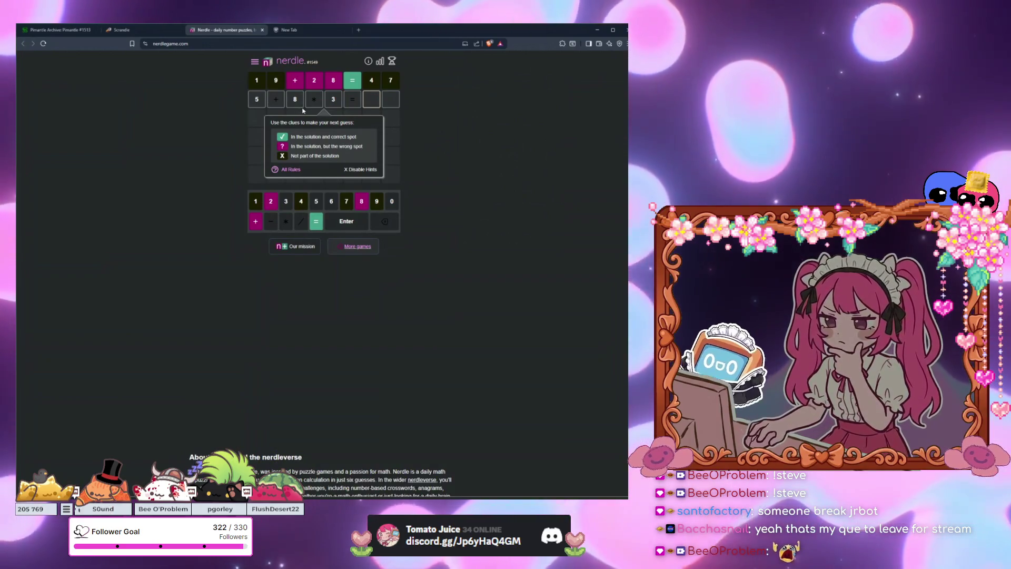
click(333, 200)
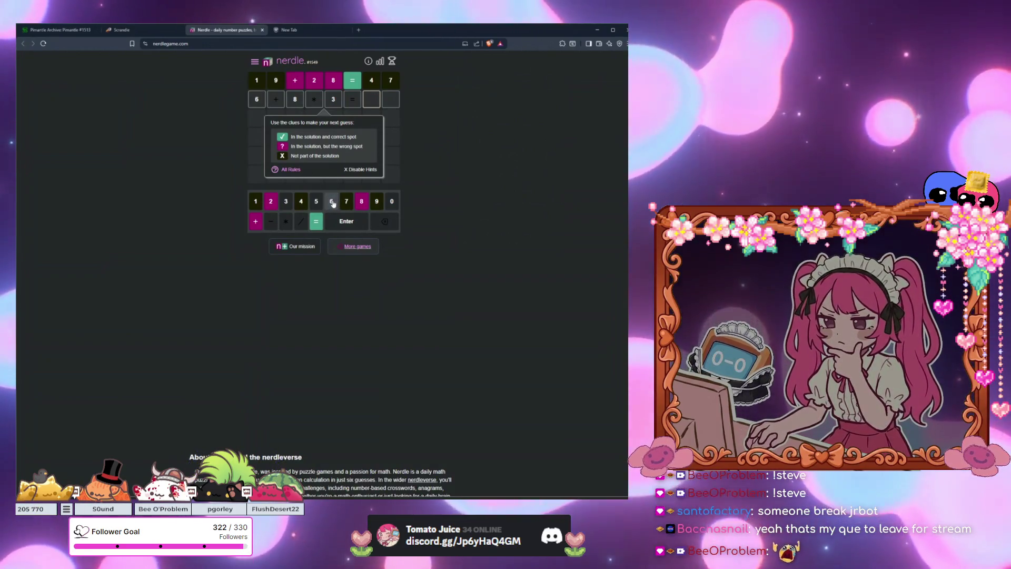
click(286, 200)
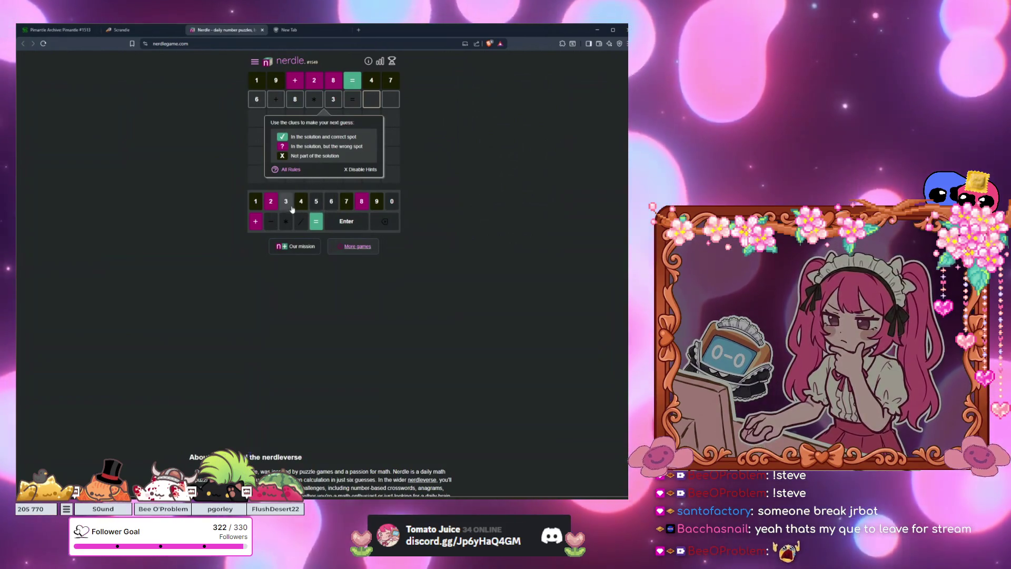
click(392, 203)
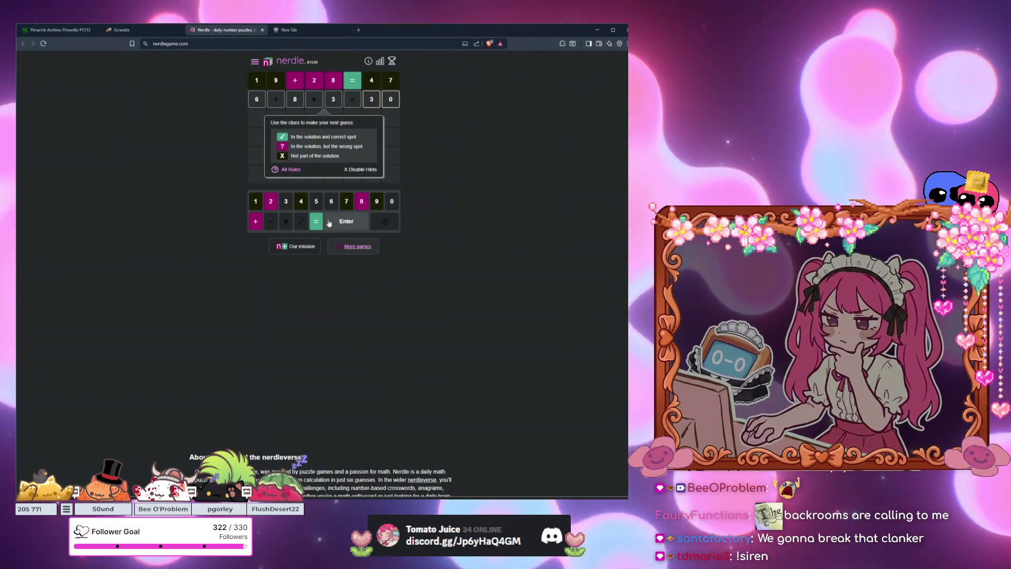
- Submit 6+8*3=30, then enter and submit 8*6+2=50 for an all-green third row
click(347, 223)
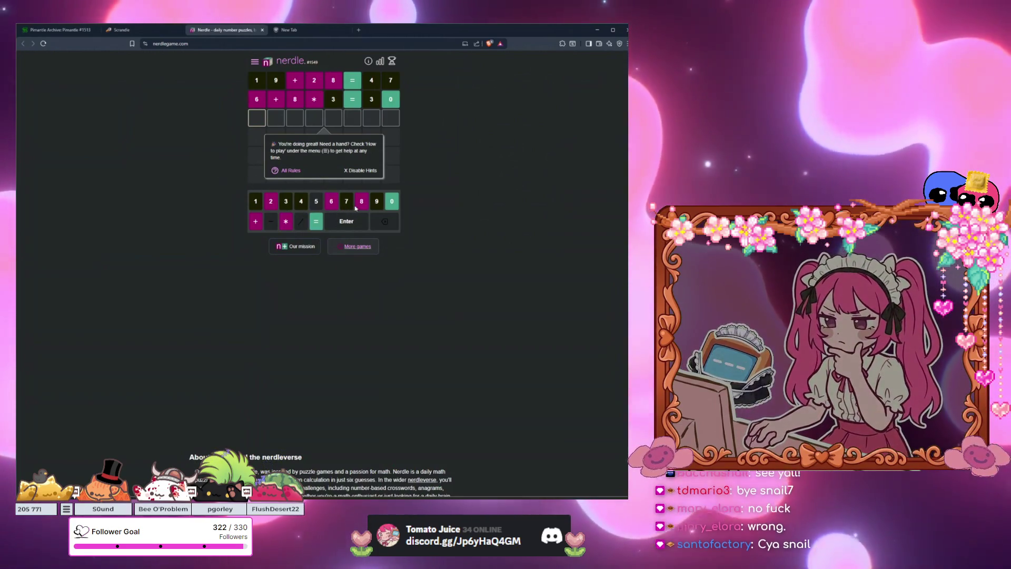
click(286, 221)
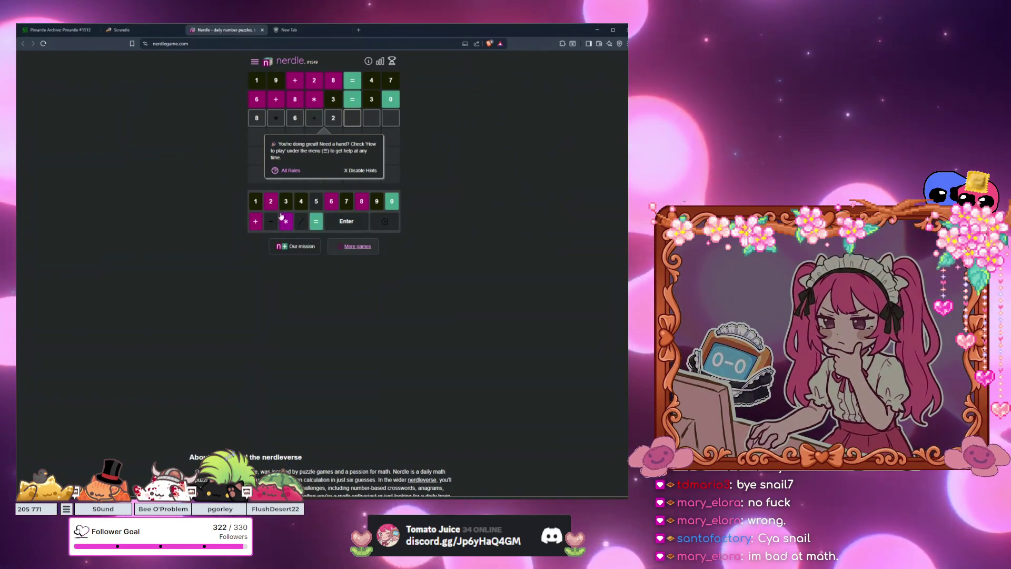
click(316, 202)
click(392, 202)
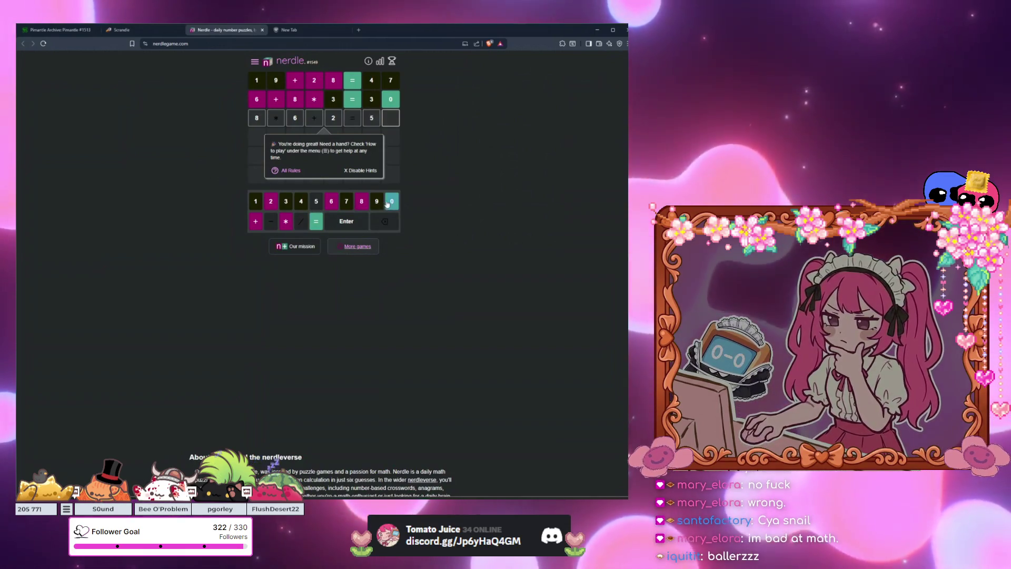
click(347, 221)
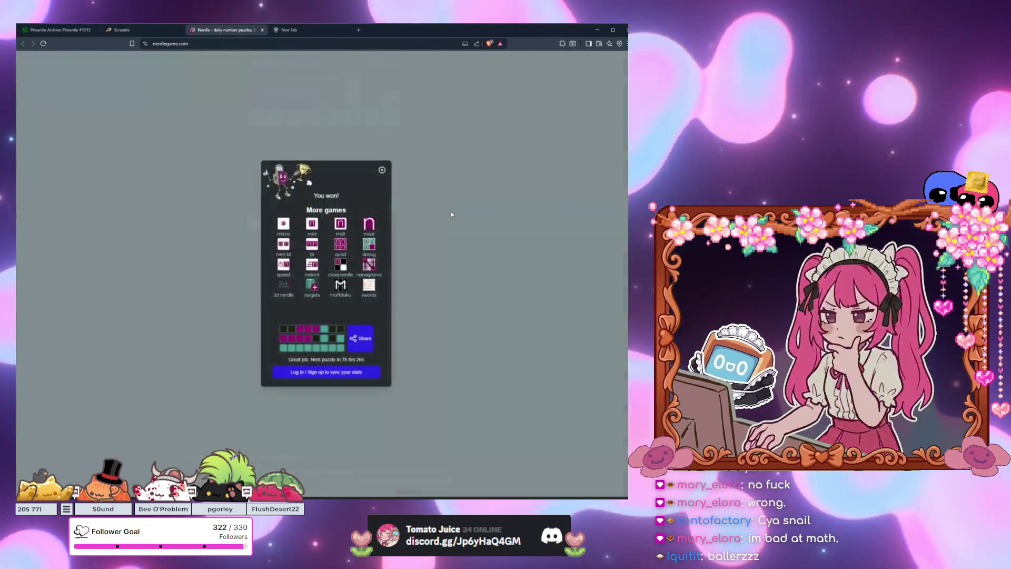
- Close the Nerdle win results and switch to the Scrandle tab
click(451, 214)
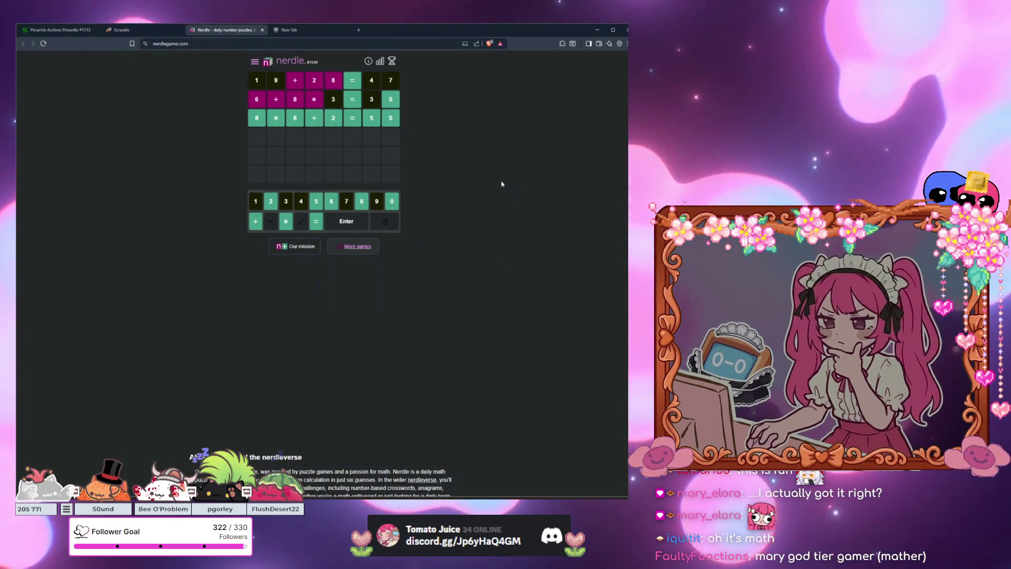
key(ctrl+shift+Tab)
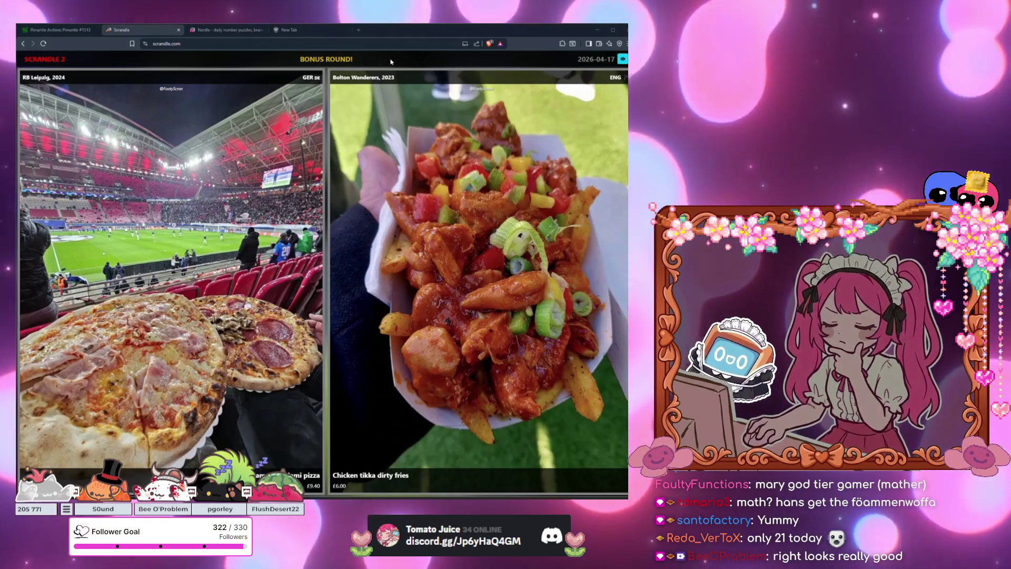
triple_click(302, 60)
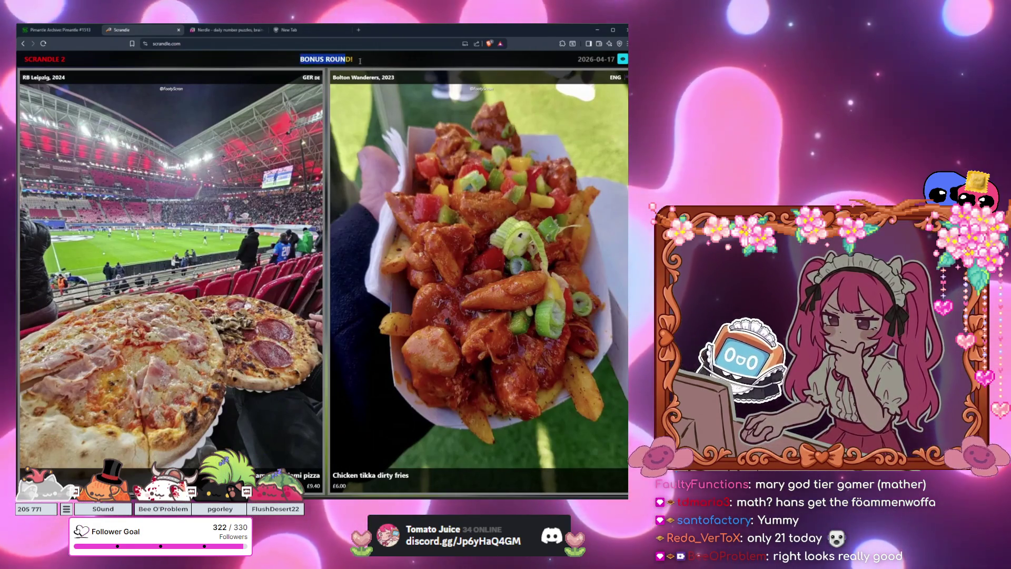